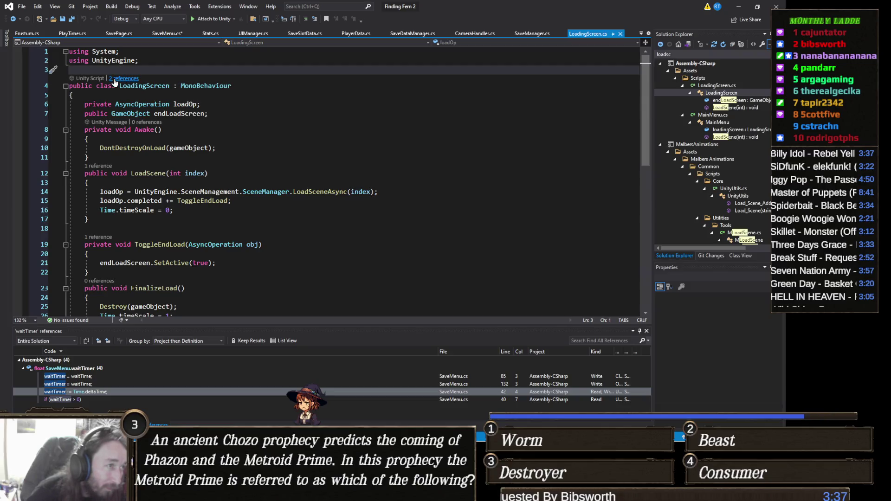
Open MainMenu.cs from LoadingScreen's references and go to the start of its Awake body.
left_click(117, 78)
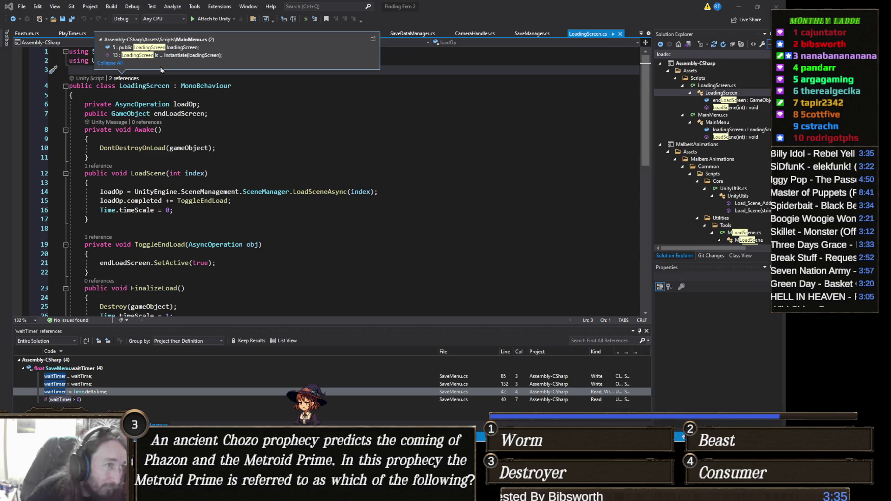
left_click(177, 47)
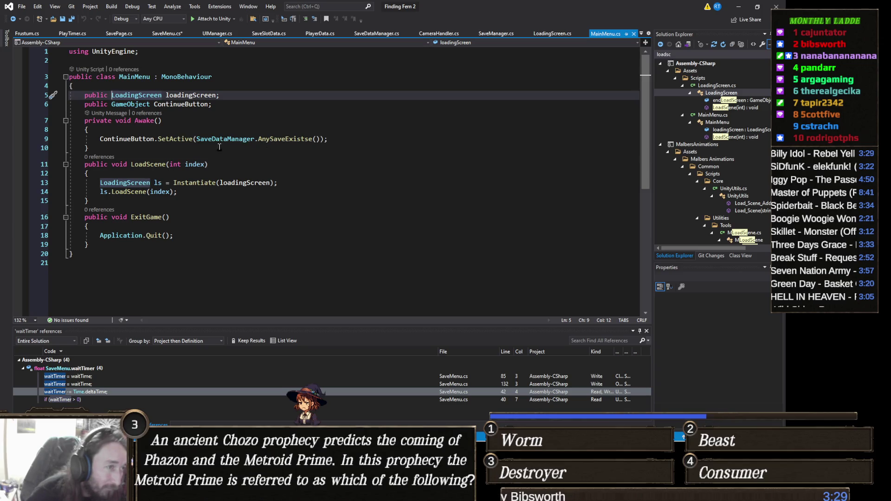
left_click(147, 131)
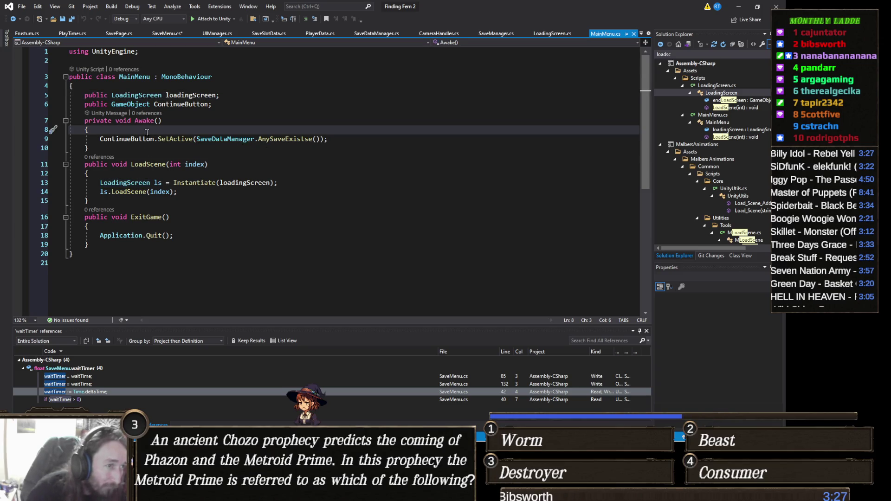
Begin an if on ContinueButton in Awake, then discard it and move to SaveMenu.cs.
key("Return")
type("if (continueButton")
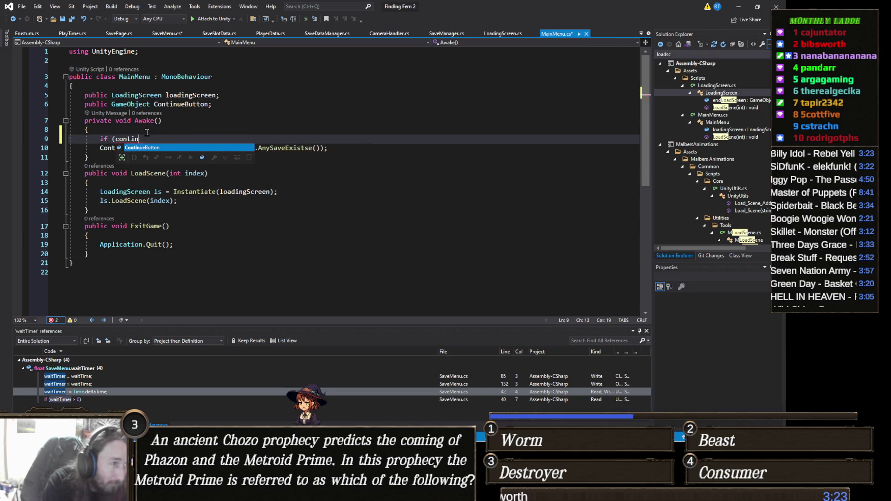
key("Tab")
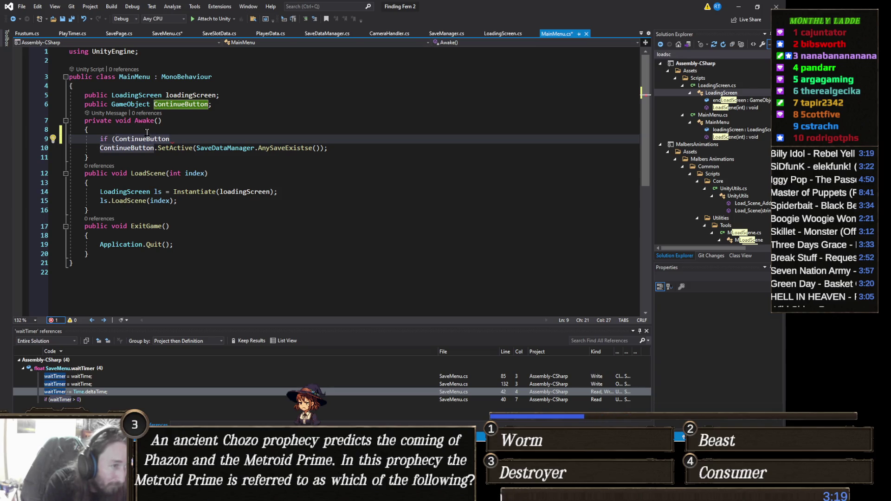
key("ctrl+BackSpace")
key("ctrl+BackSpace")
key("ctrl+BackSpace")
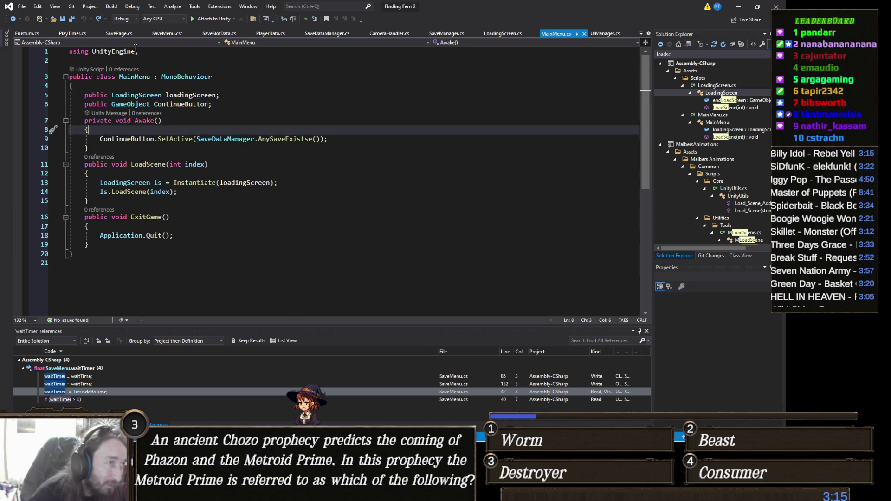
left_click(157, 33)
Declare 'public LoadingScreen loadingScreen;' on a new line right after 'private bool closing;' in SaveMenu.cs.
scroll(162, 175, "up", 10)
scroll(162, 175, "up", 20)
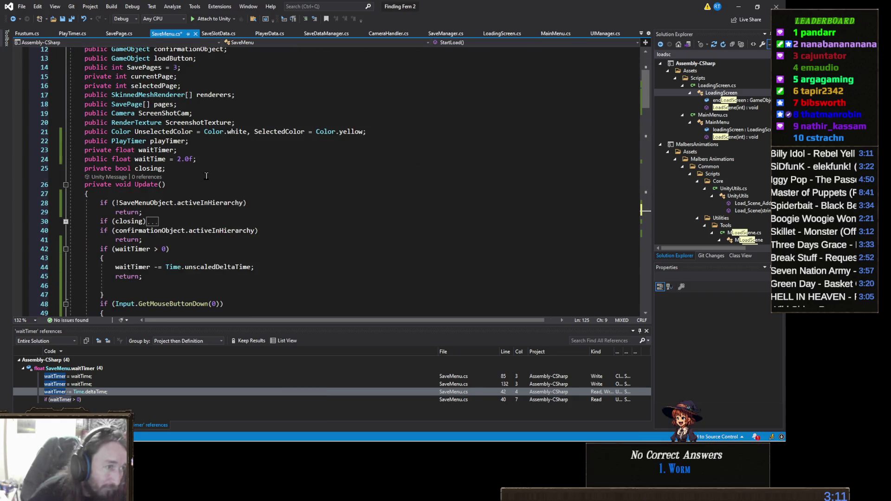
left_click(209, 169)
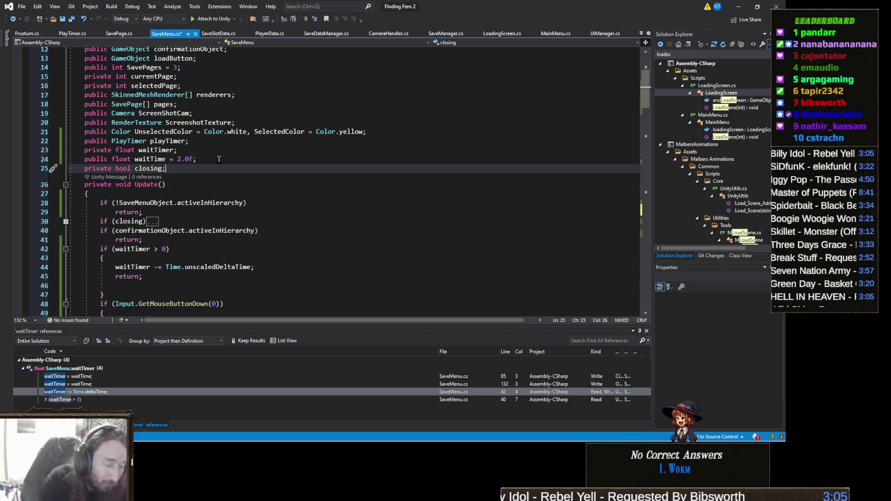
key("Return")
type("public LoadingScreen loadingScreen")
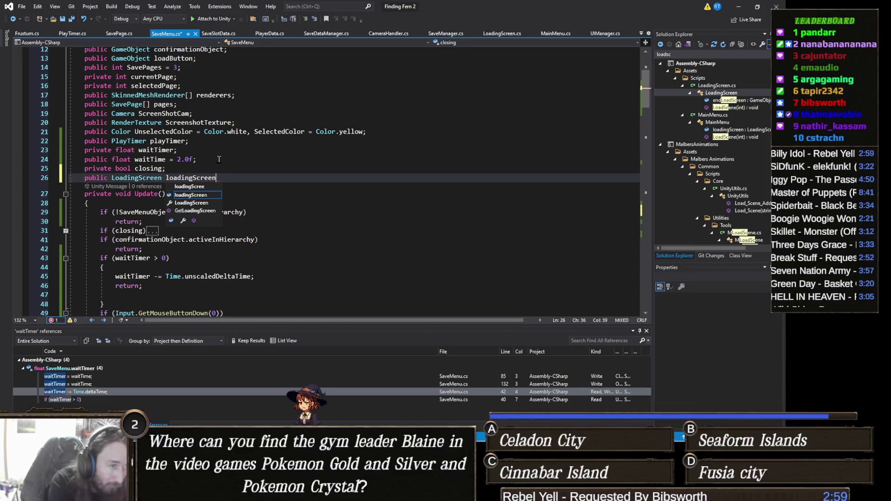
type(";")
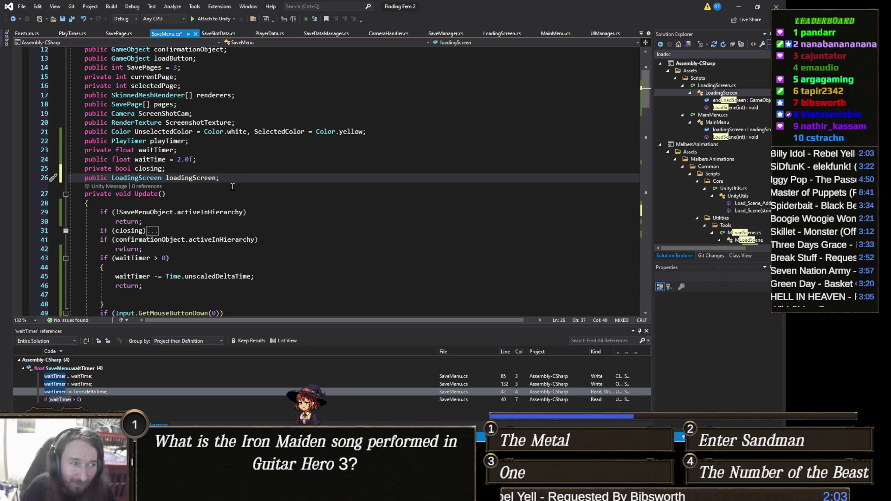
left_click(189, 194)
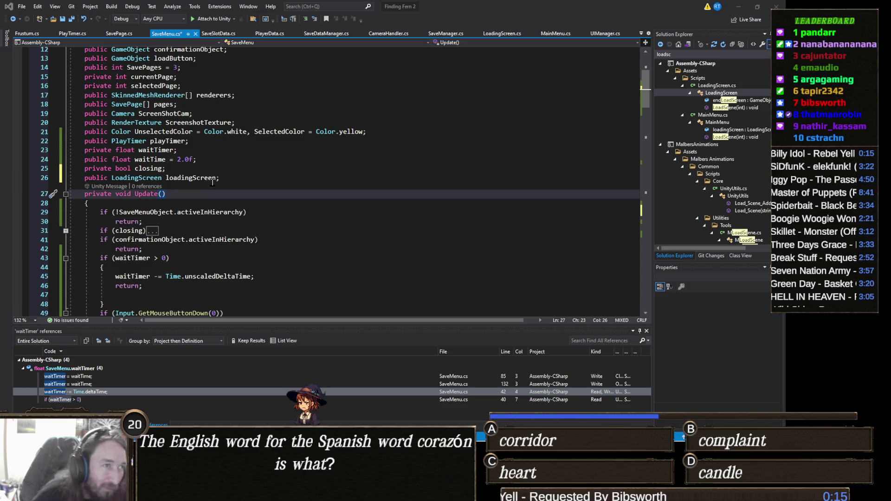
Open a new line at the end of StartLoad, discarding a mistaken LoadingScreen.load entry.
scroll(227, 191, "down", 7)
scroll(227, 190, "down", 13)
scroll(209, 209, "down", 9)
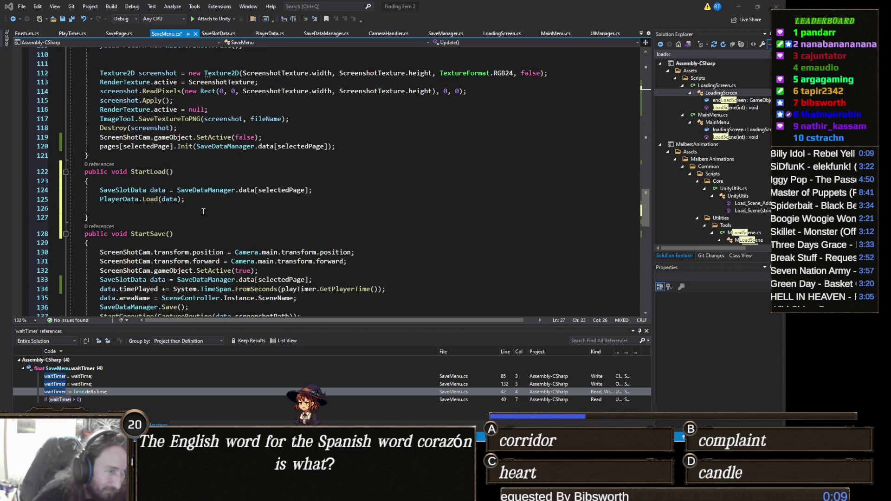
left_click(209, 202)
key("Return")
type("LoadingScreen.load")
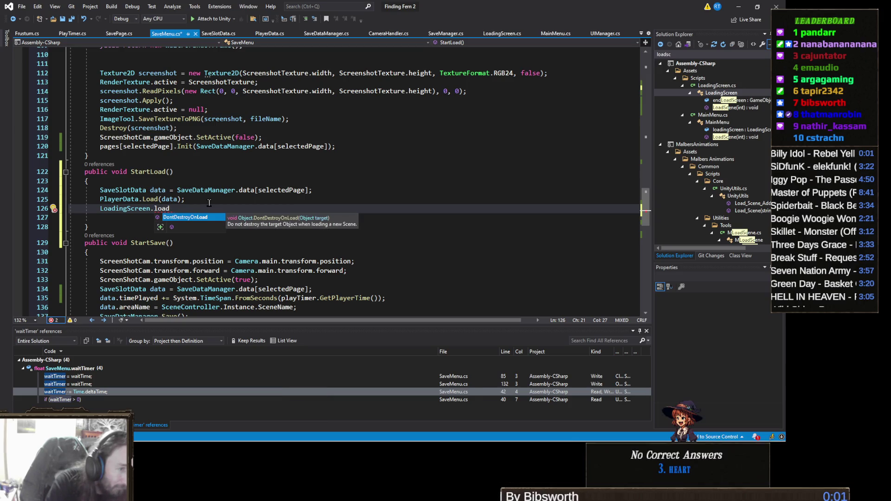
key("BackSpace")
key("BackSpace")
key("BackSpace")
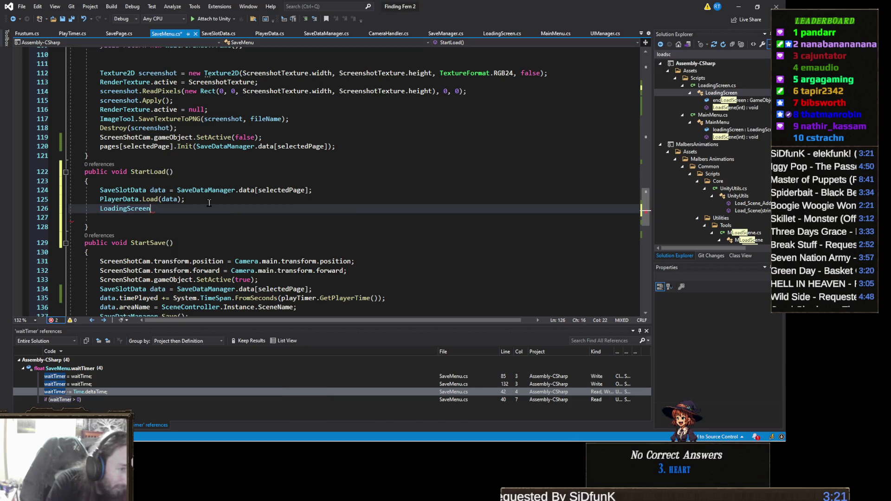
key("BackSpace")
key("BackSpace")
key("BackSpace")
scroll(193, 203, "up", 15)
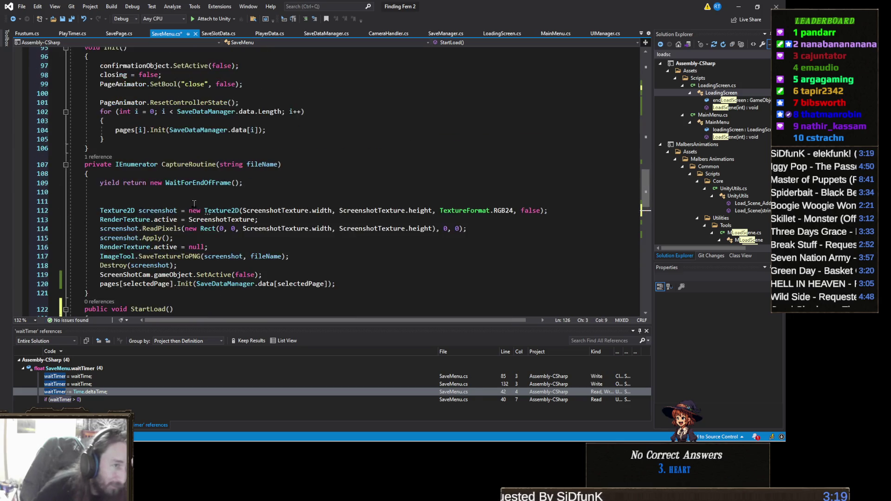
scroll(194, 203, "up", 20)
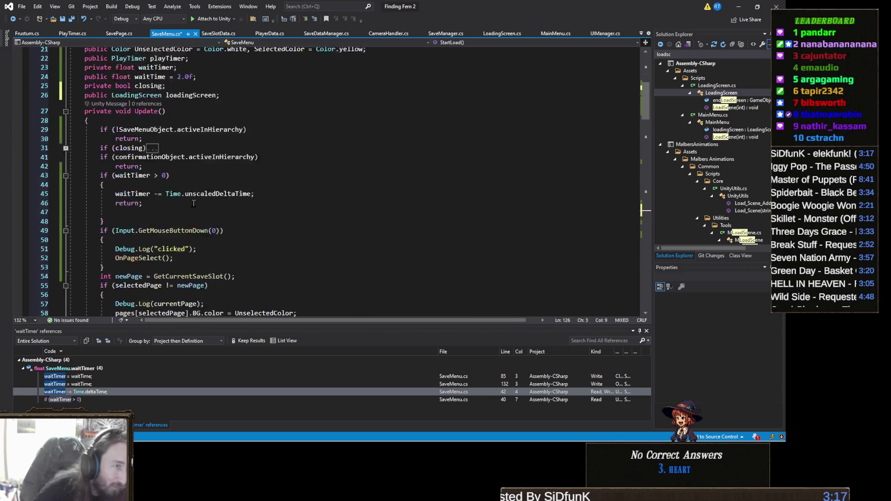
scroll(193, 204, "down", 5)
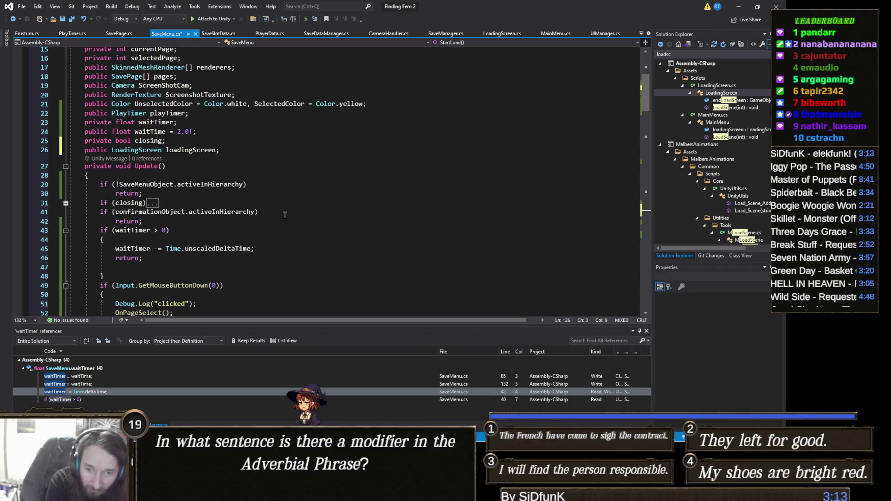
Write loadingScreen.LoadScene(PlayerData.Instance.currentScene); as StartLoad's final statement.
type("loa")
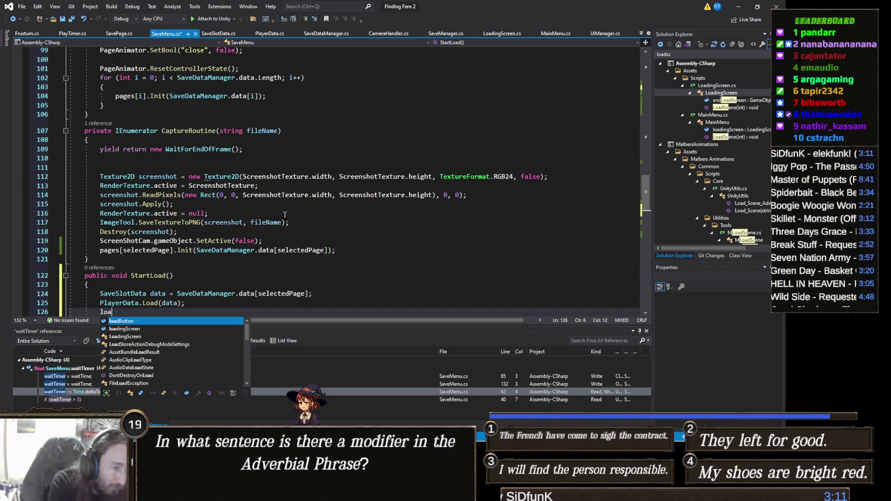
type("di")
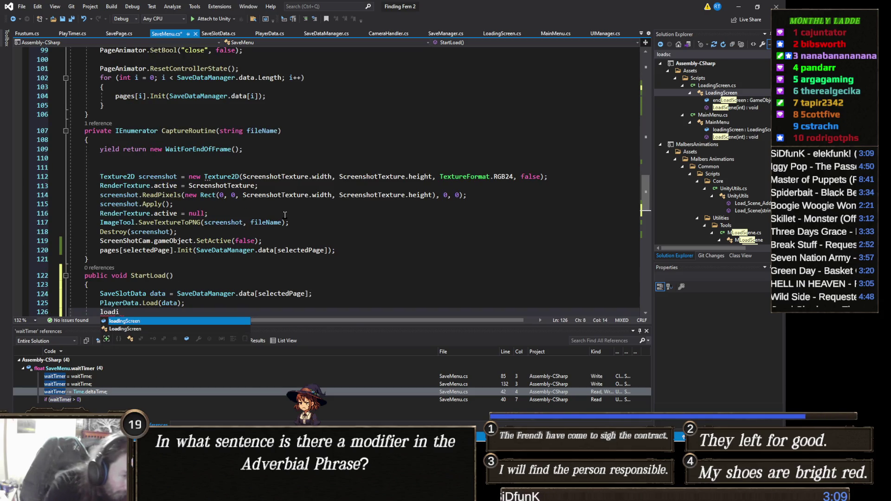
key("Tab")
type(".")
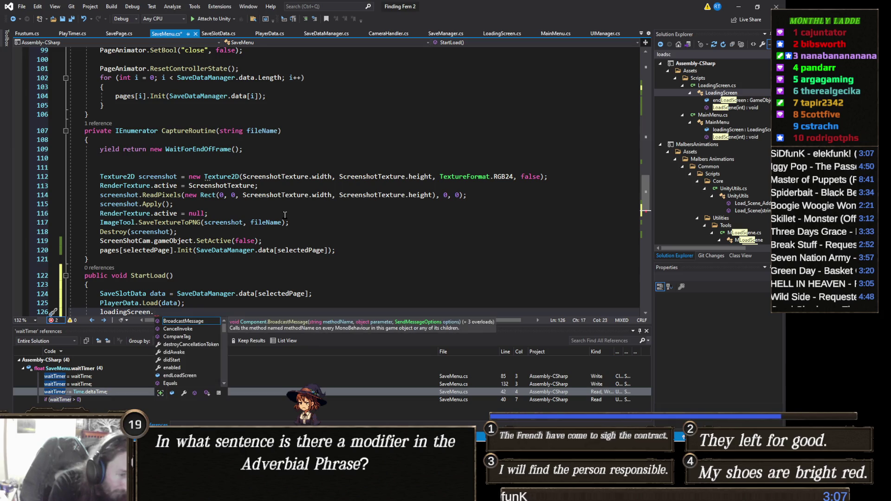
type("start")
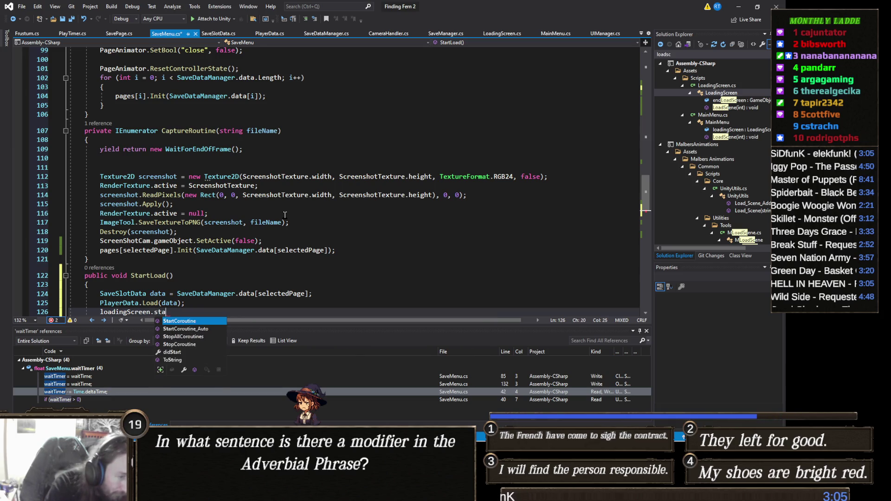
key("Tab")
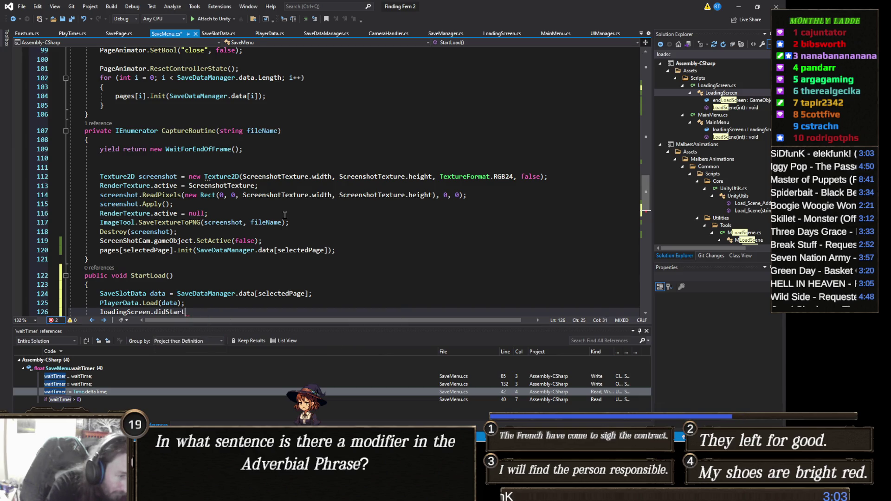
key("ctrl+z")
key("BackSpace")
key("BackSpace")
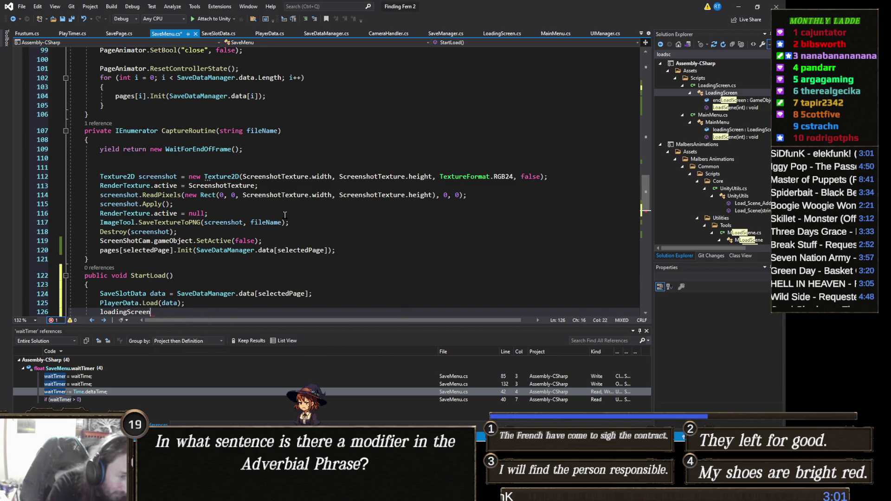
type(".start")
key("BackSpace")
key("BackSpace")
key("BackSpace")
type("load")
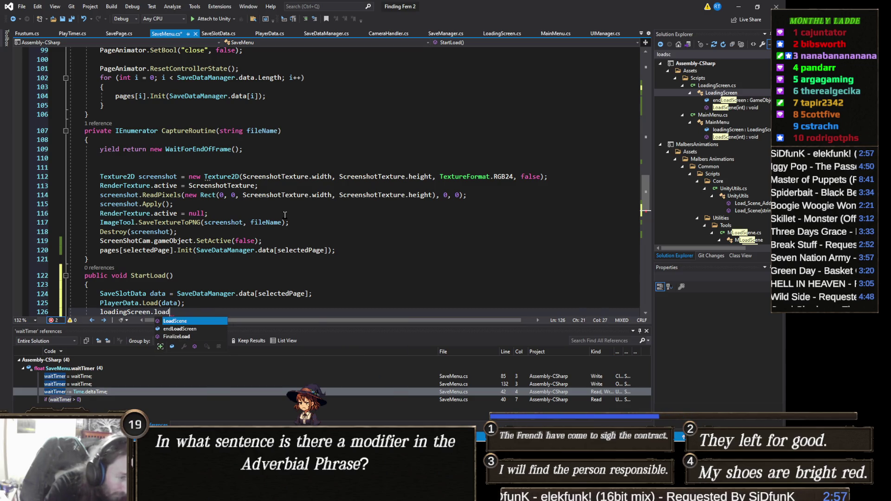
type("(")
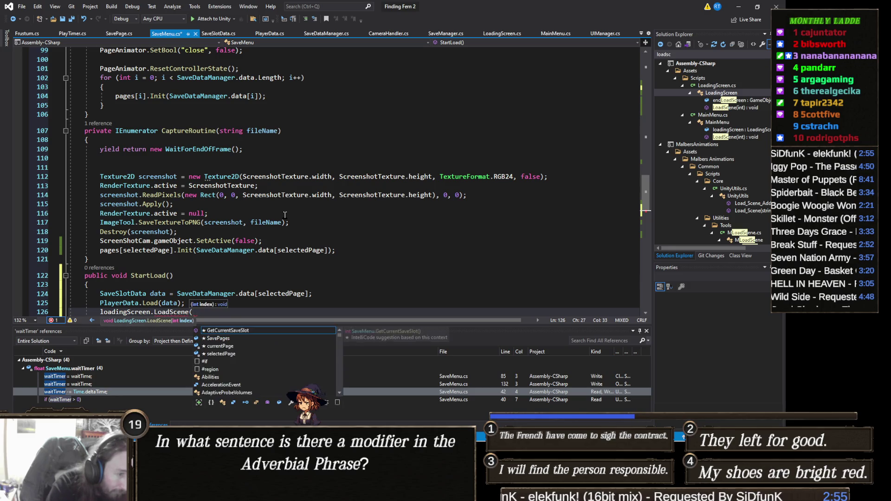
type("d")
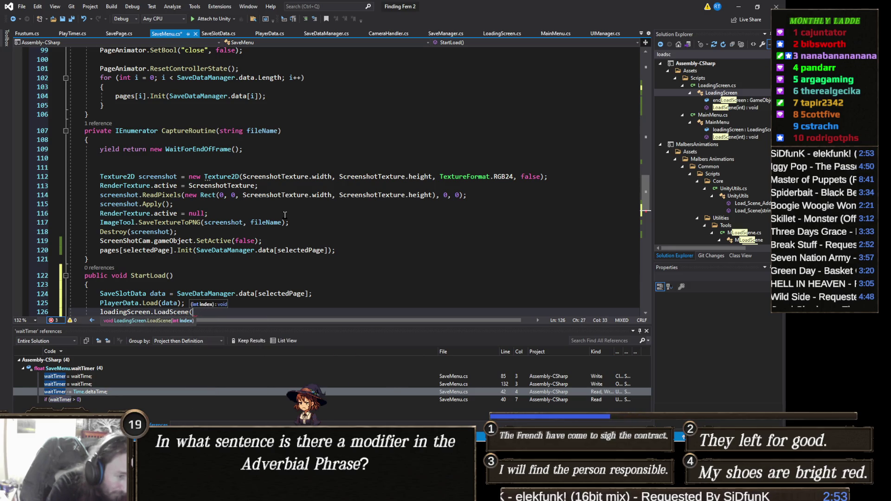
key("BackSpace")
type("PlayerDat")
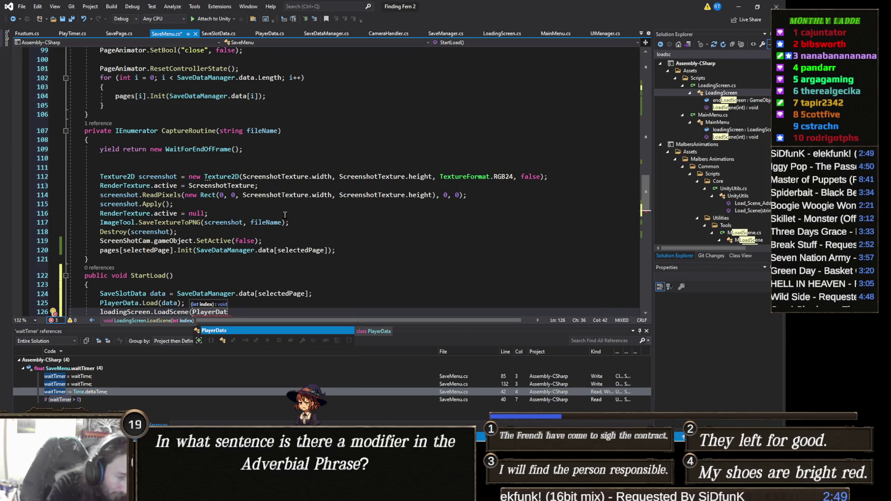
type("a.")
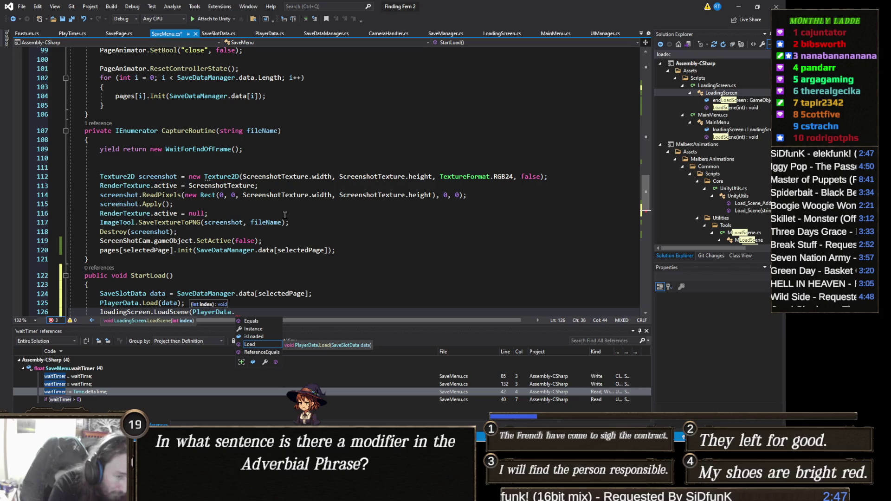
type("s")
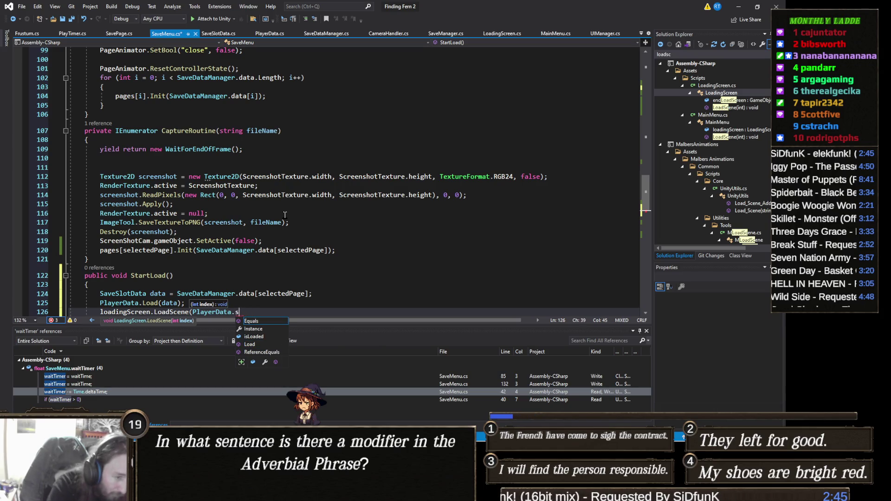
type("cInstance.scene")
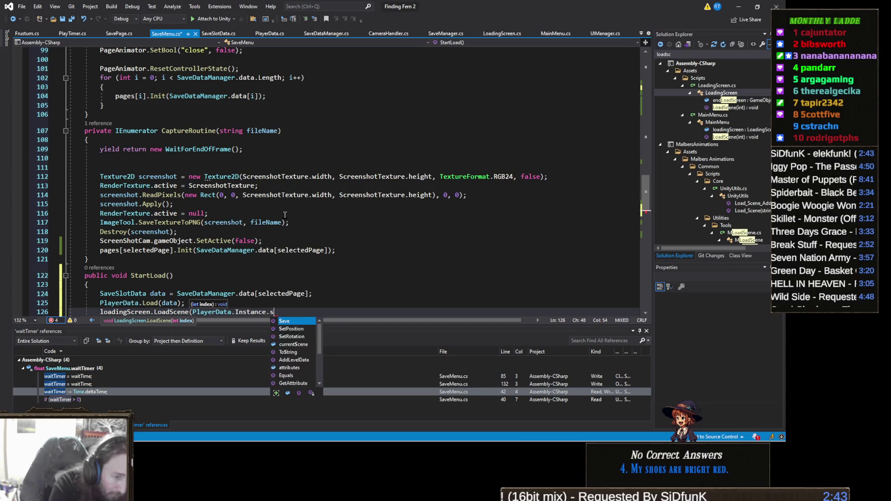
key("Tab")
type(");")
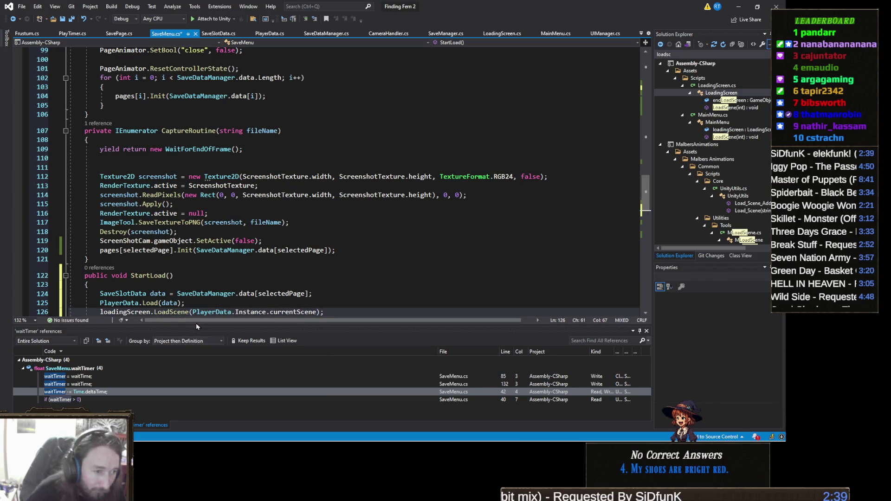
Find all references to currentScene and jump to its declaration in PlayerData.cs.
right_click(304, 313)
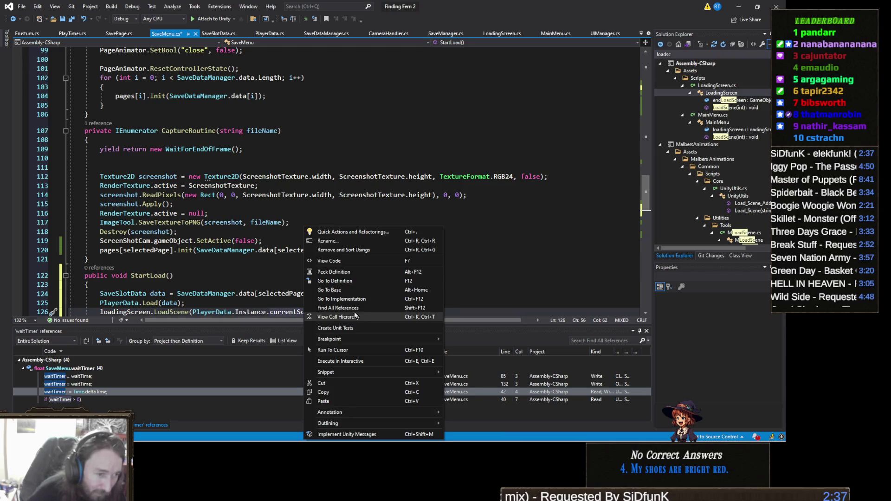
key("shift+F12")
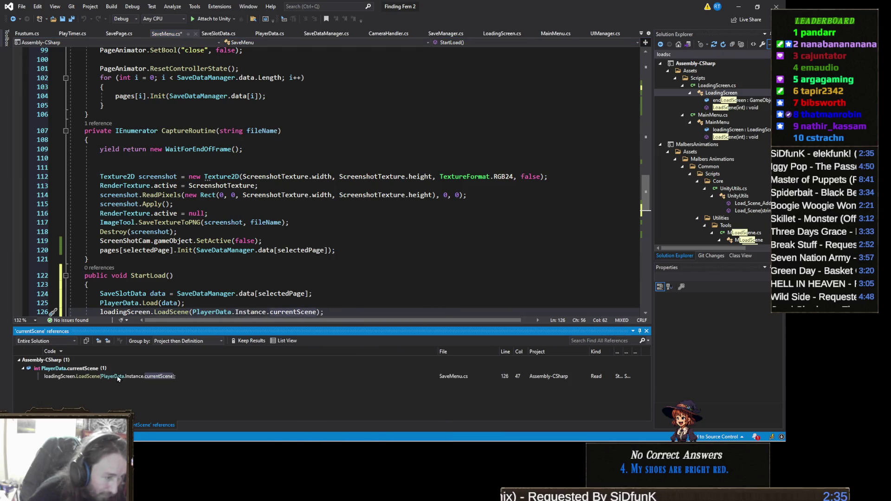
double_click(116, 368)
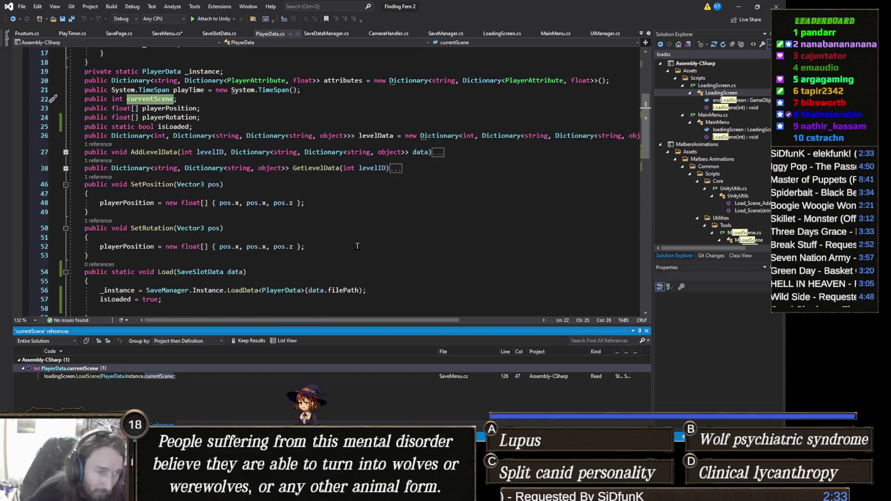
scroll(357, 246, "down", 10)
scroll(206, 213, "down", 1)
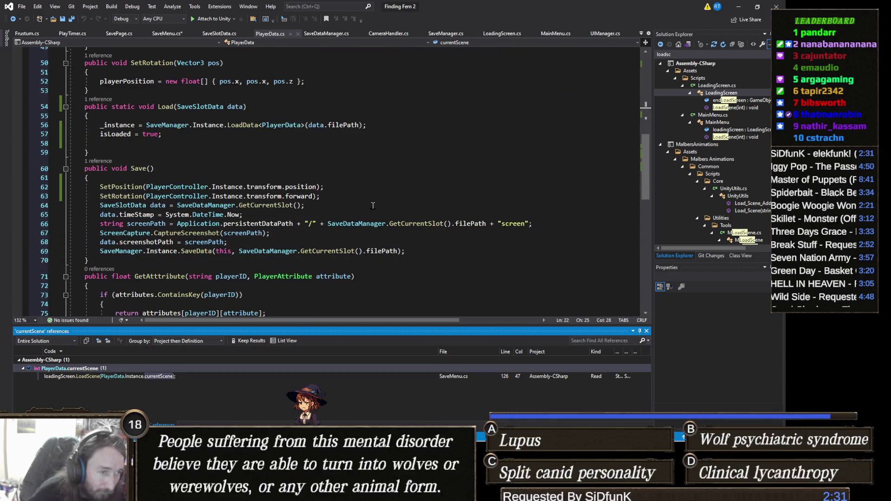
Add currentScene = SceneManager.GetActiveScene().buildIndex; after SetRotation in Save(), then save PlayerData.cs.
left_click(369, 197)
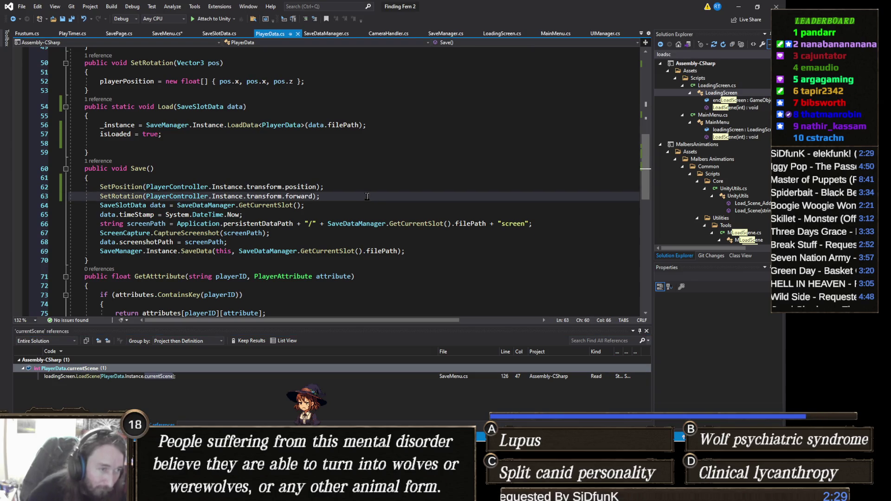
key("Return")
type("currentScene =")
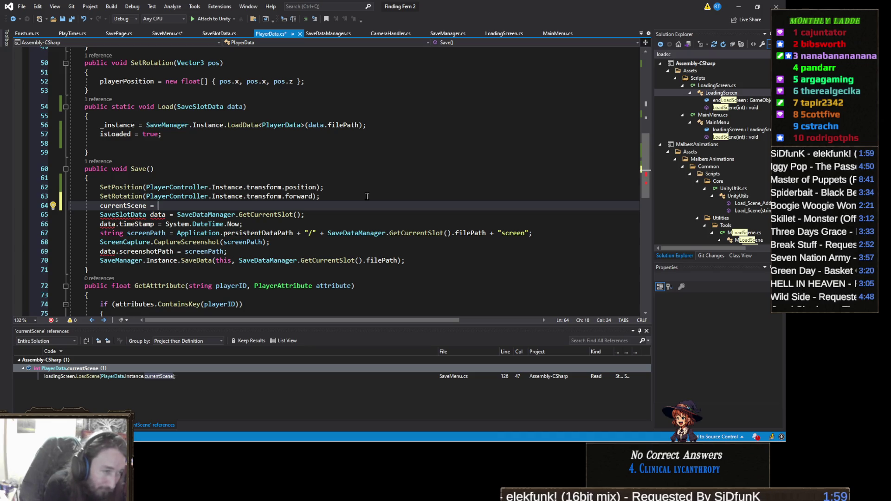
type("Unity")
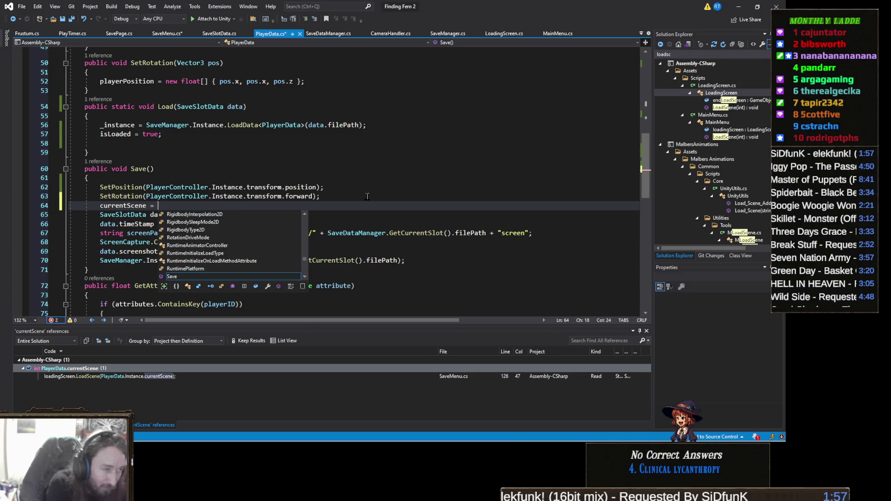
type("Engine")
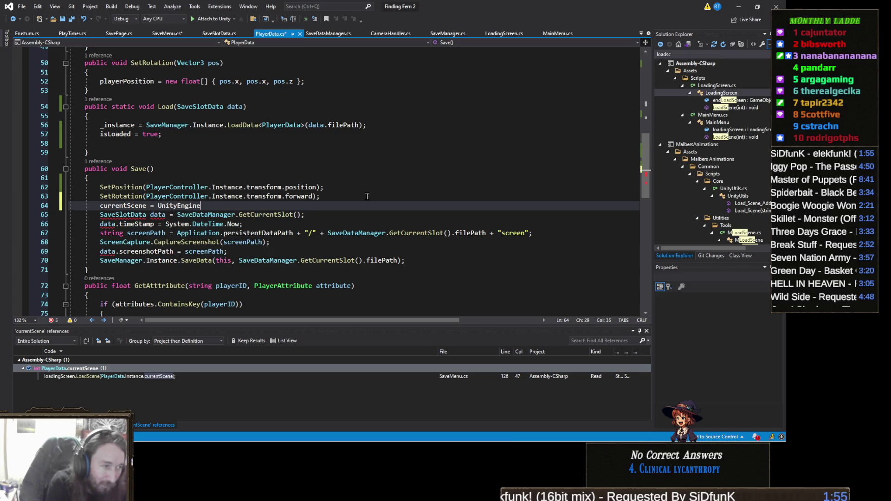
type(".SceneManagement")
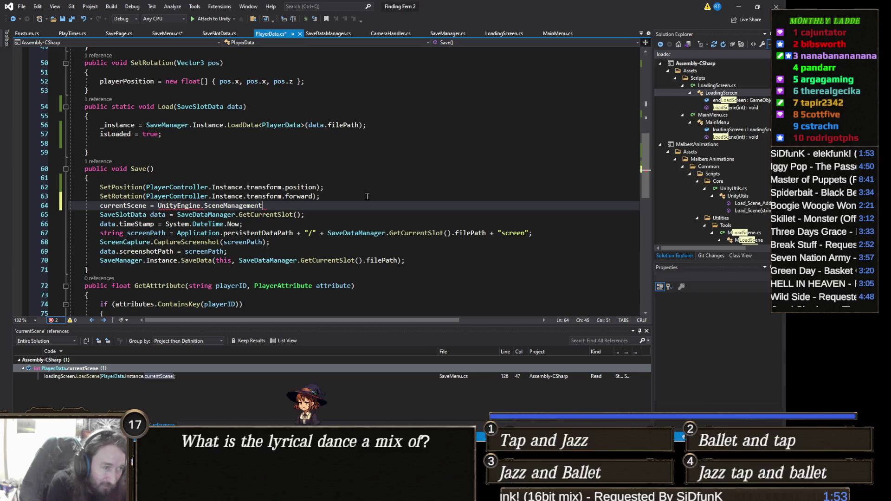
type(".SceneeManager.")
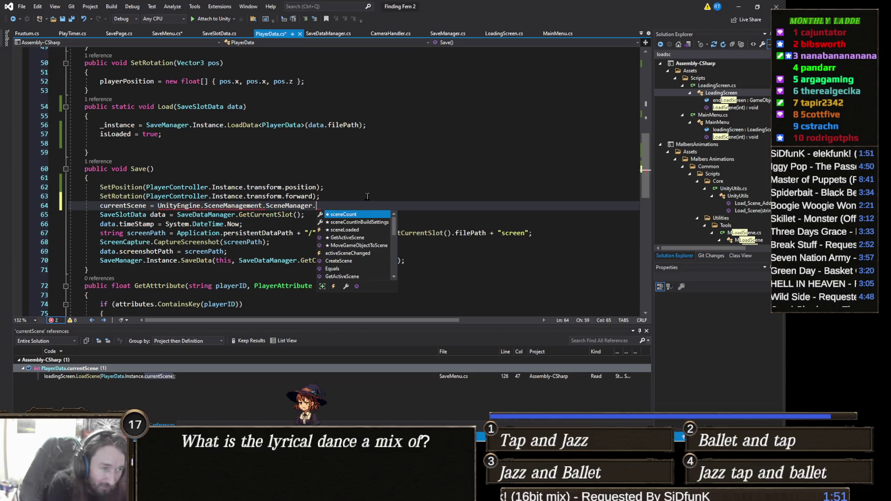
type("acti")
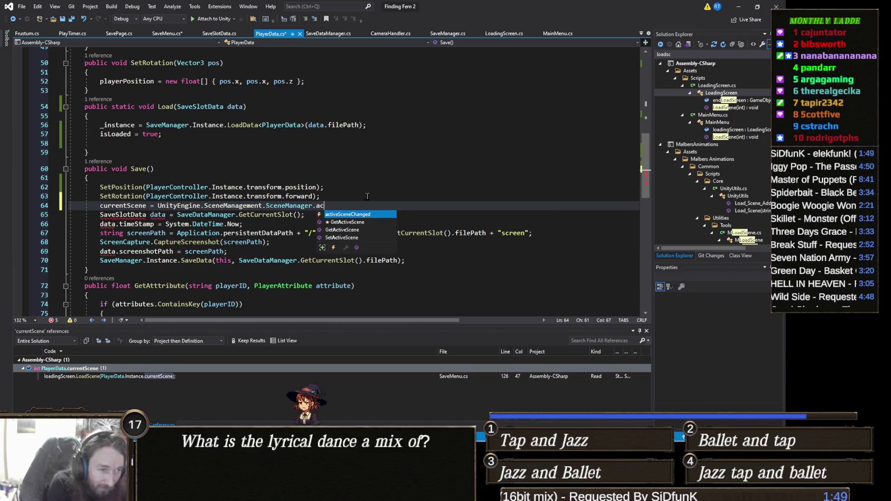
key("Down")
key("Down")
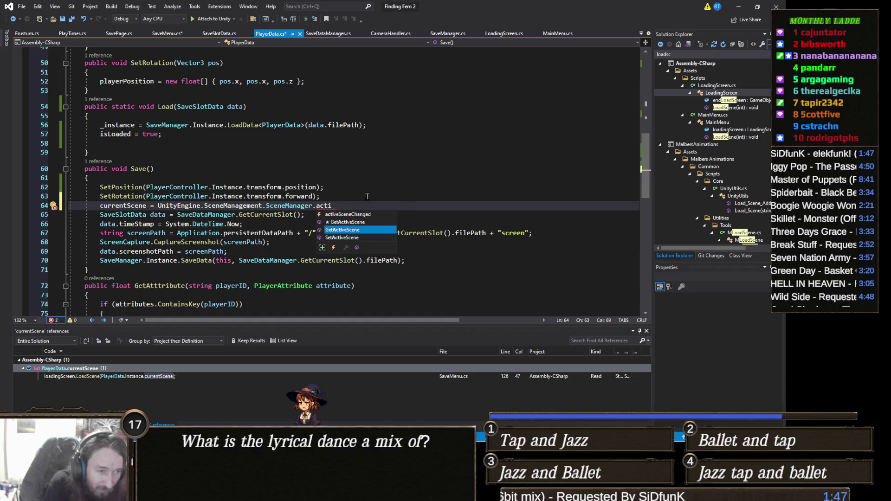
key("Tab")
type("().bui")
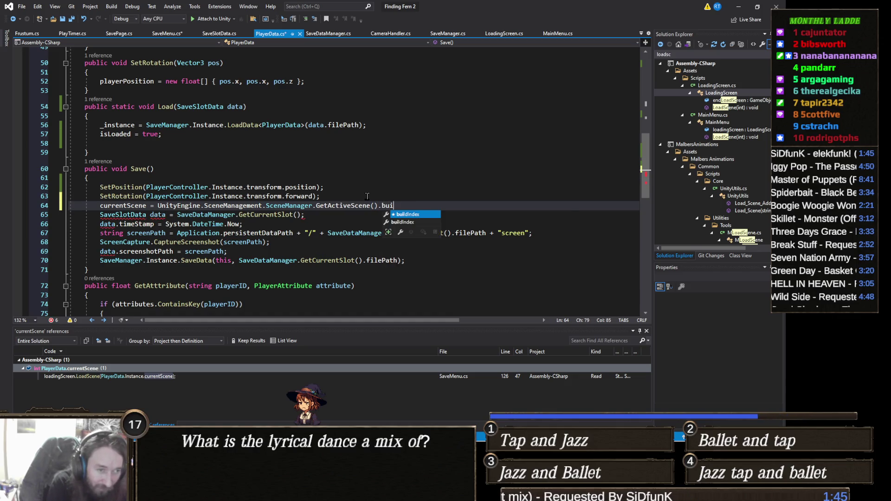
key("Tab")
type(";")
left_click(397, 186)
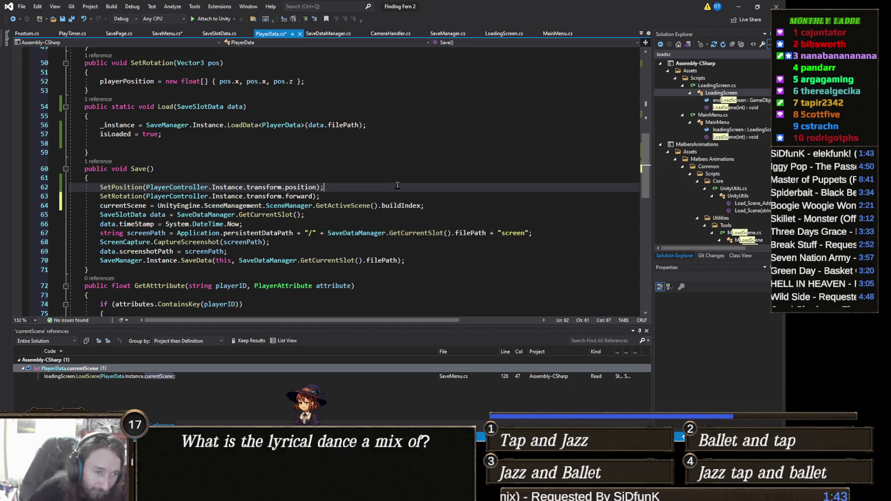
key("ctrl+s")
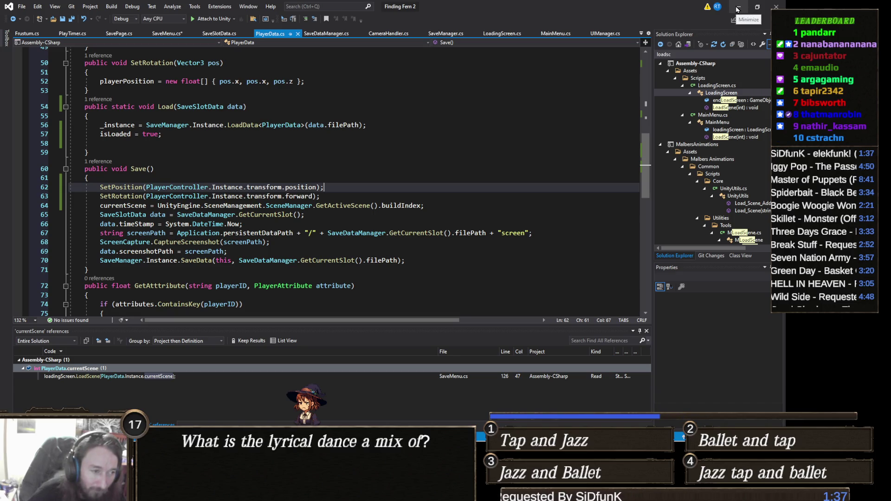
Save SaveMenu.cs and open PlayerController.cs through the solution file search.
left_click(168, 37)
scroll(273, 223, "down", 5)
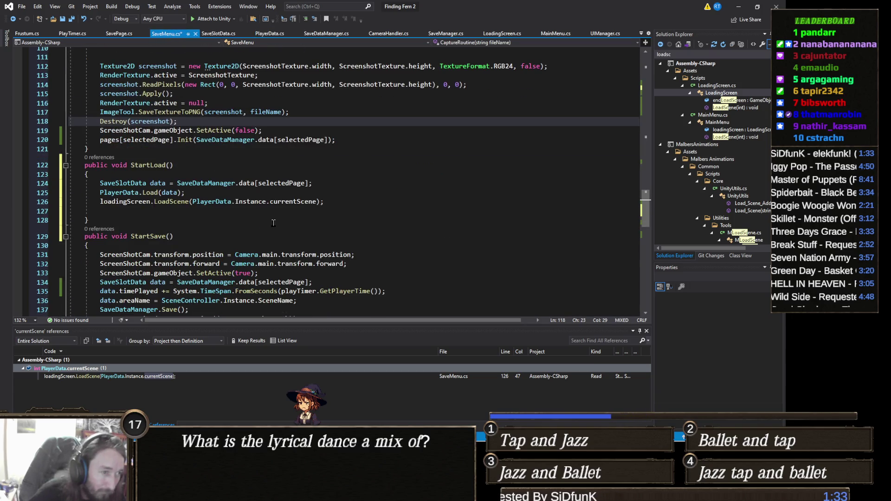
key("ctrl+s")
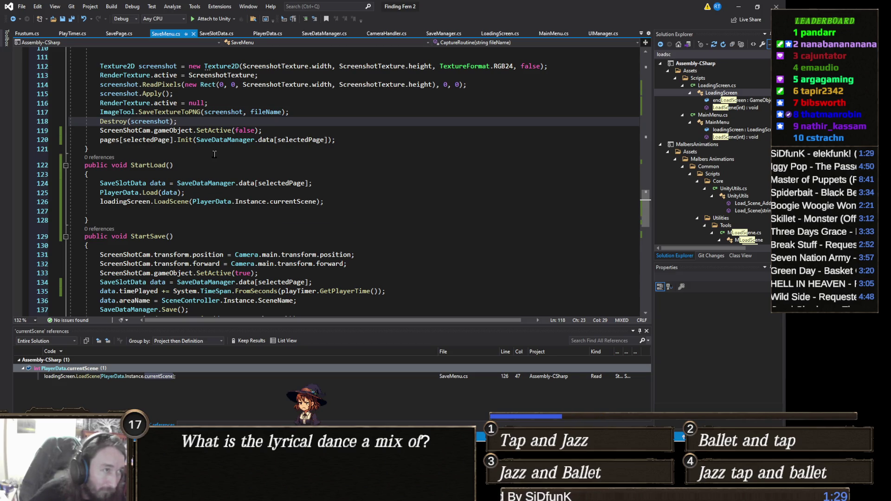
left_click(693, 55)
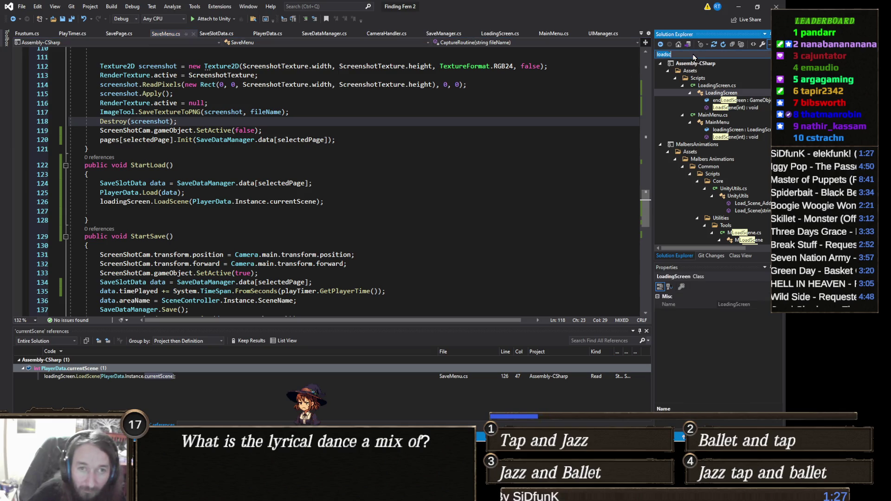
type("playercontr")
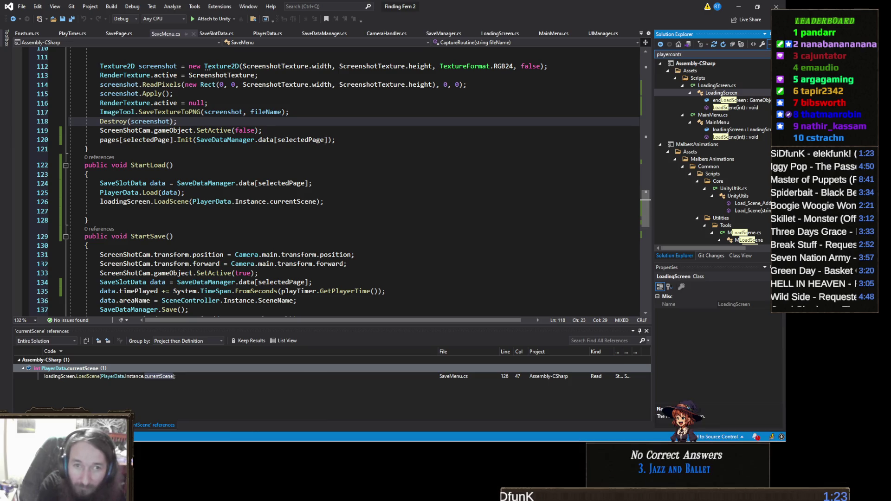
double_click(726, 93)
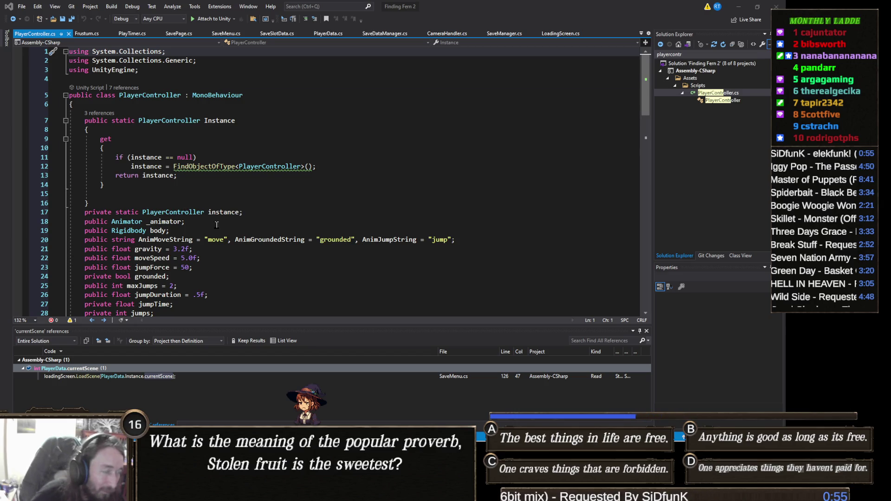
Add an if (PlayerData.isLoaded) block inside PlayerController's empty Start() method.
scroll(216, 223, "down", 8)
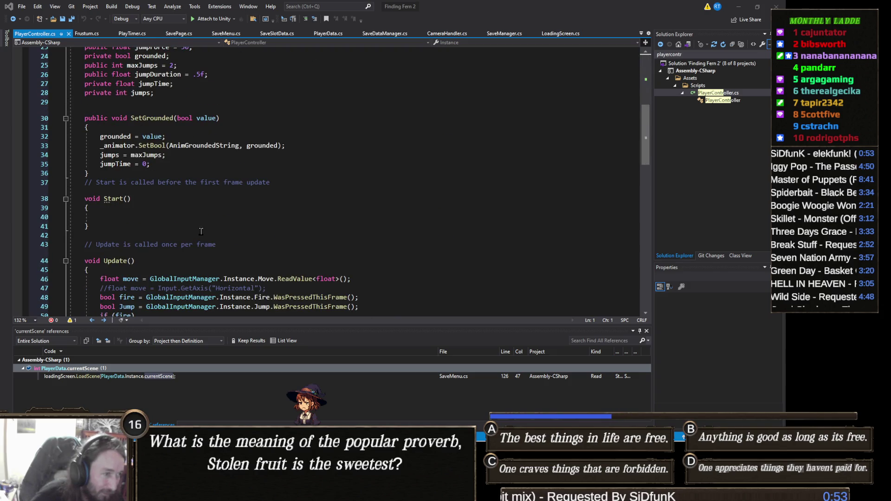
left_click(146, 212)
left_click(157, 217)
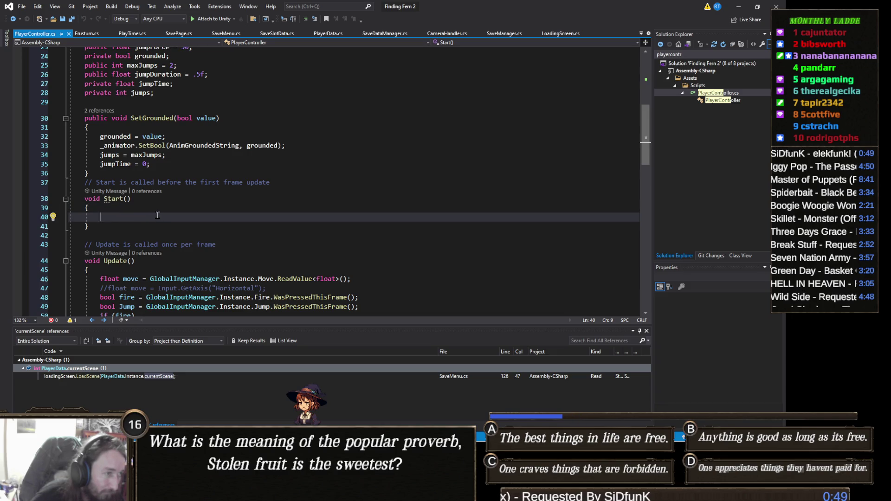
type("_")
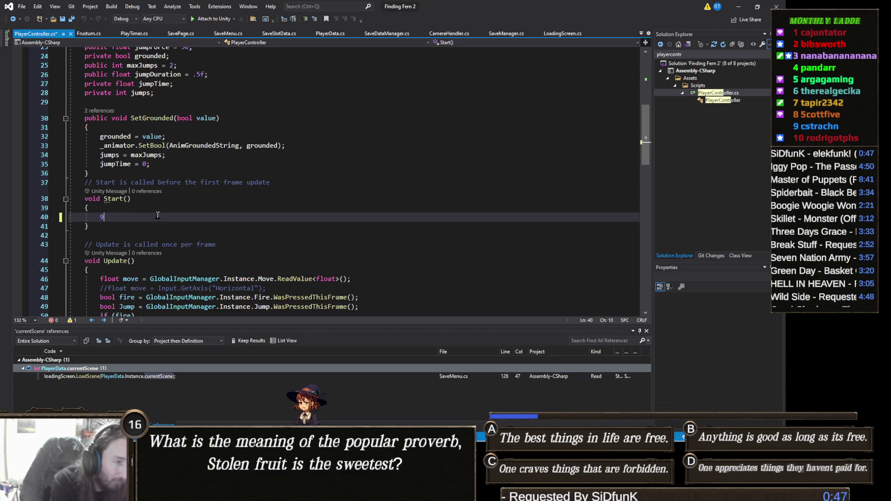
type("if (")
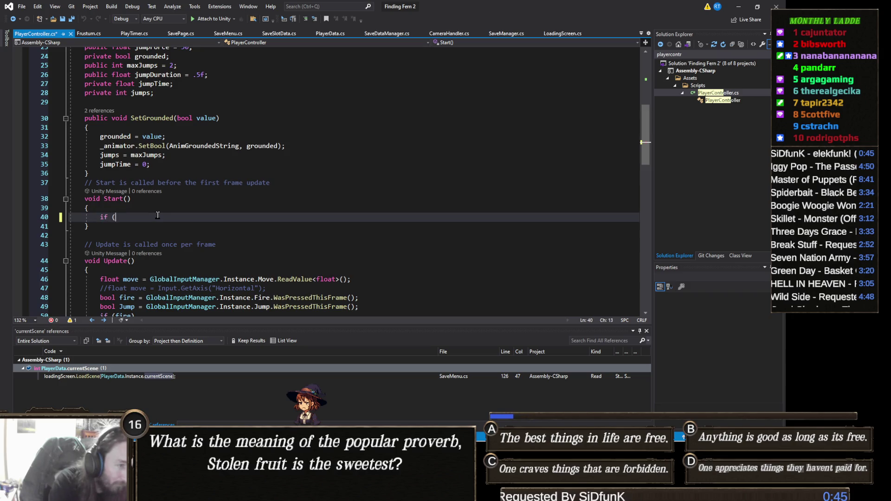
type("PlayerData.Instance.isl")
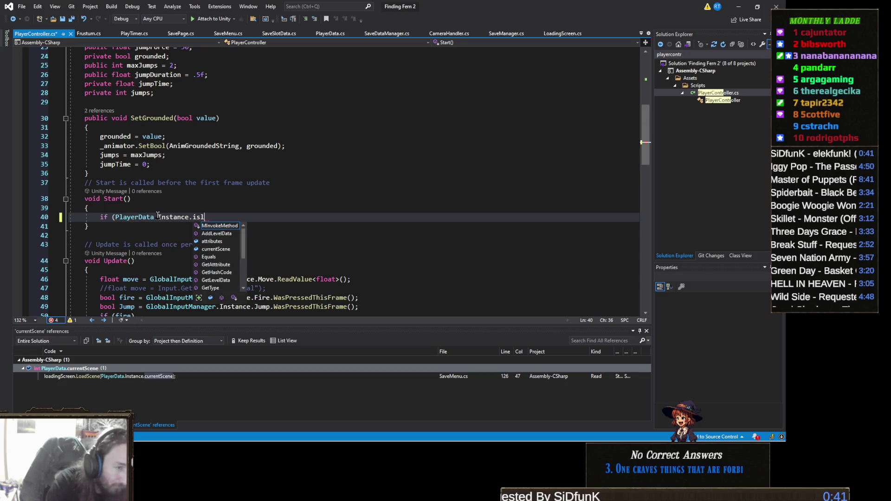
key("BackSpace")
key("BackSpace")
key("BackSpace")
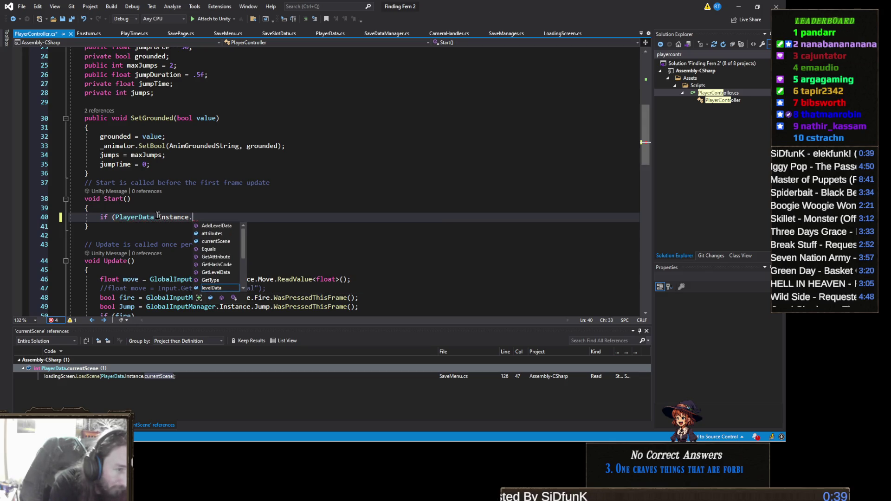
type("loa")
key("BackSpace")
key("BackSpace")
key("BackSpace")
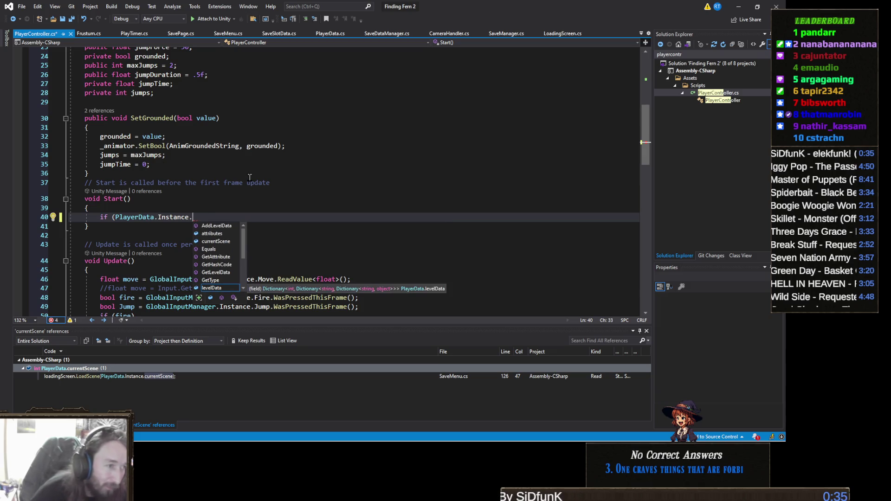
key("BackSpace")
key("BackSpace")
key("BackSpace")
type("isl")
key("Tab")
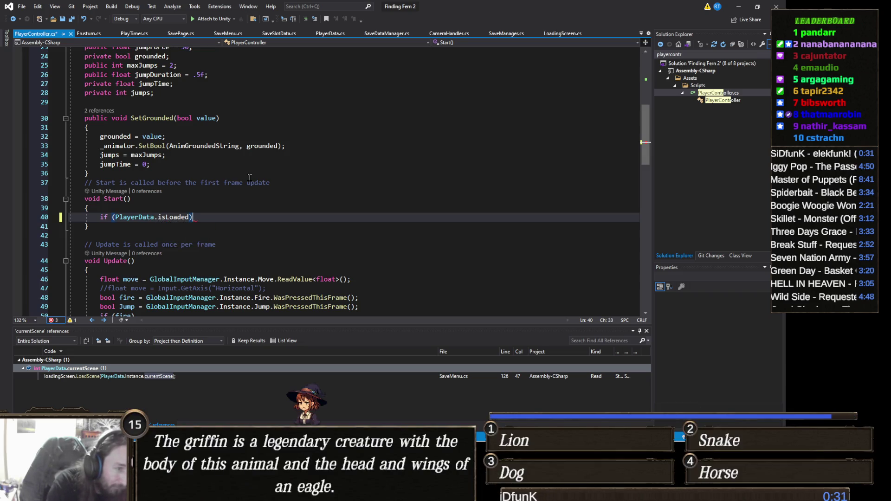
key("Return")
type("{")
key("Return")
Start assigning transform.position from PlayerData.Instance.pos inside the isLoaded block.
type("transform.p")
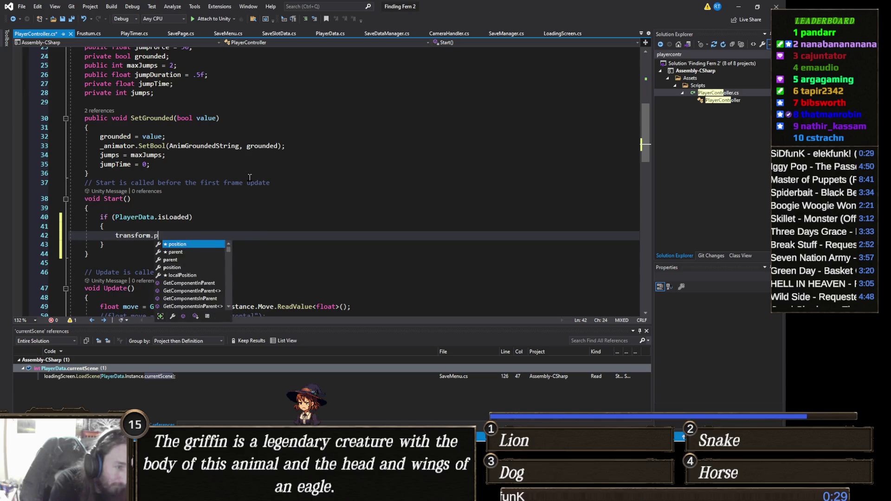
type("osition = Pla")
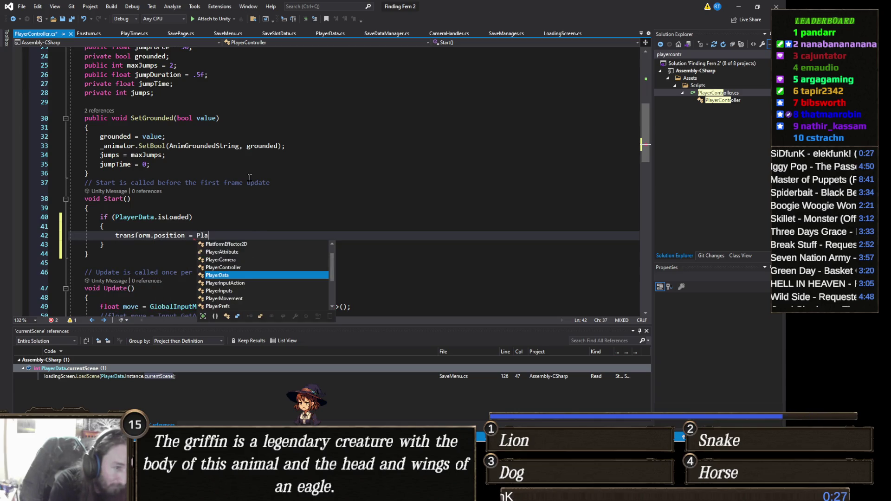
type("yerData.Ins")
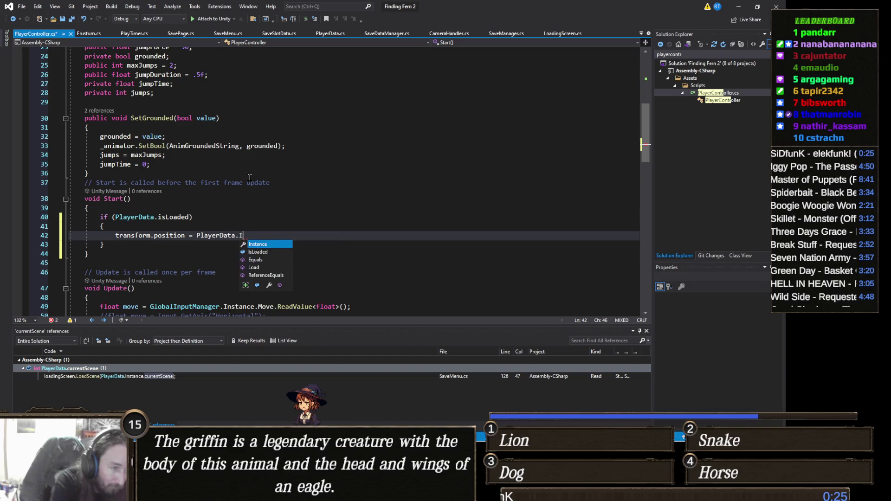
key("Tab")
type(".pos")
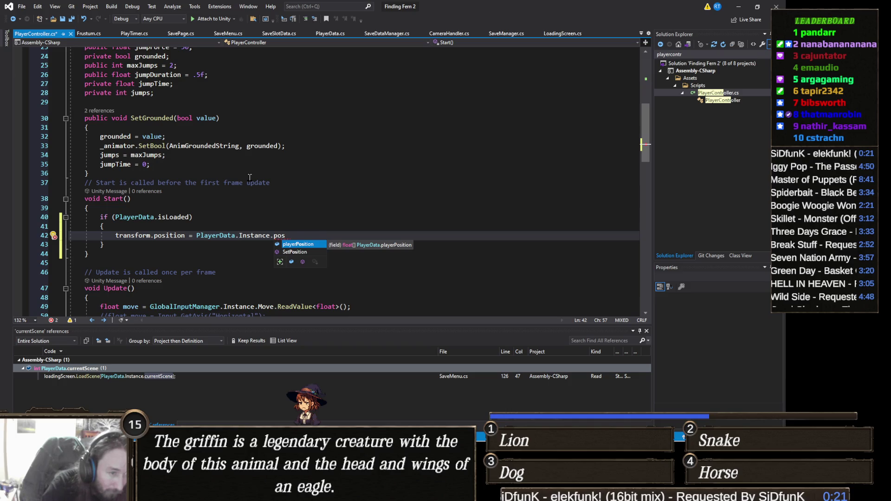
key("Down")
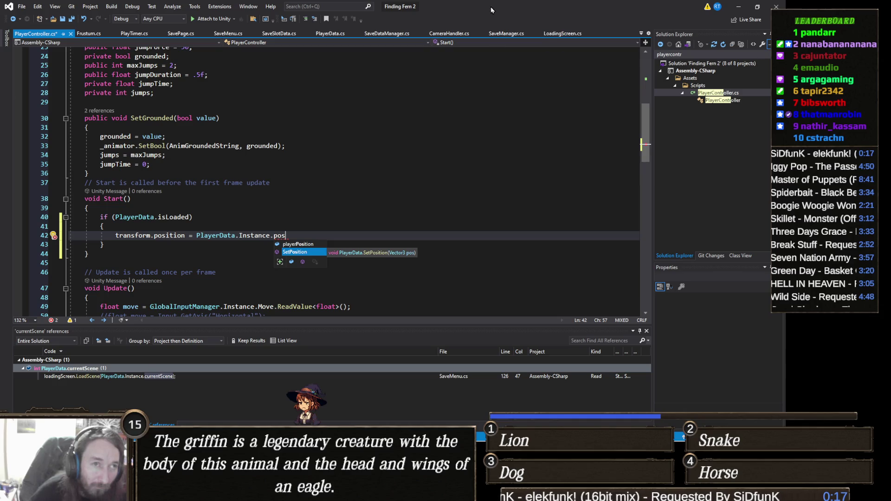
left_click(330, 34)
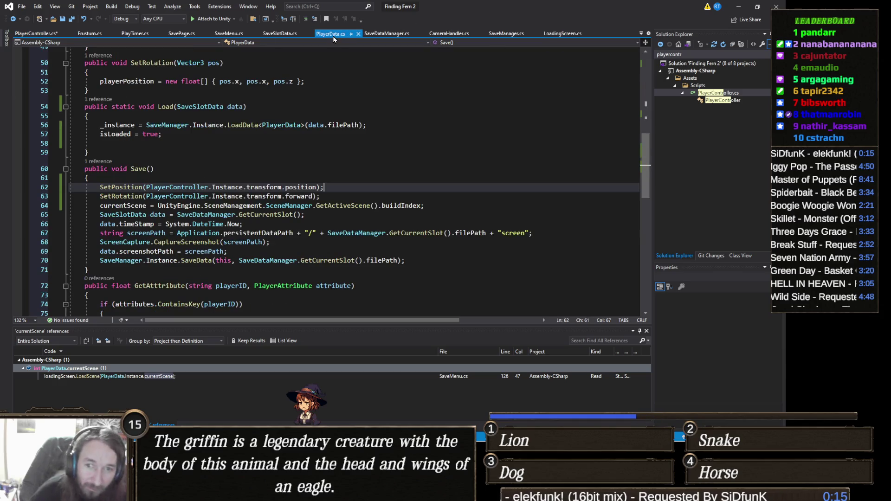
mouse_move(400, 207)
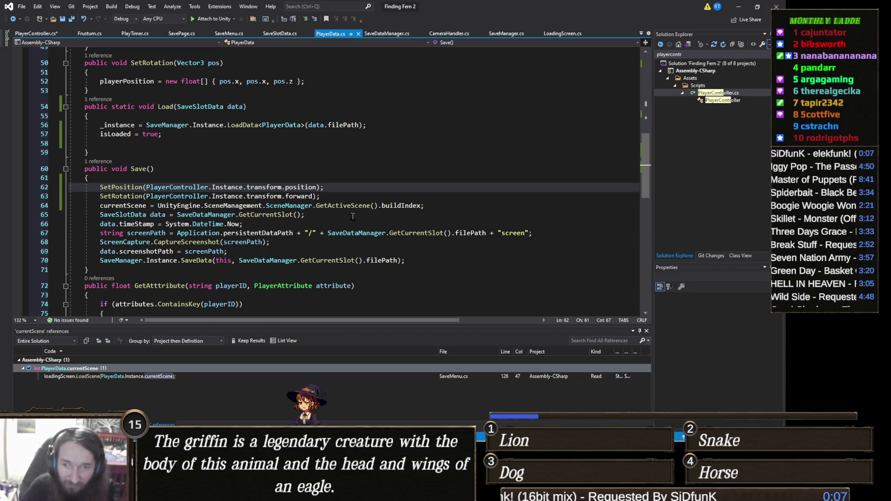
mouse_move(348, 204)
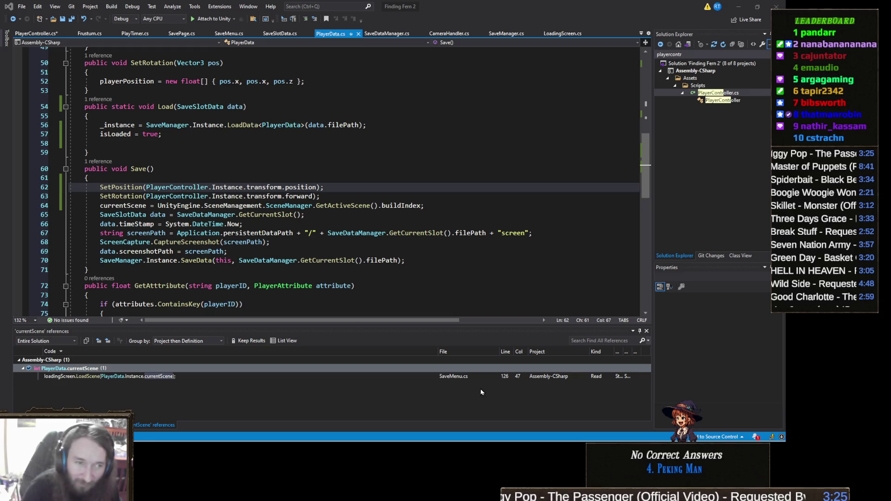
left_click(341, 199)
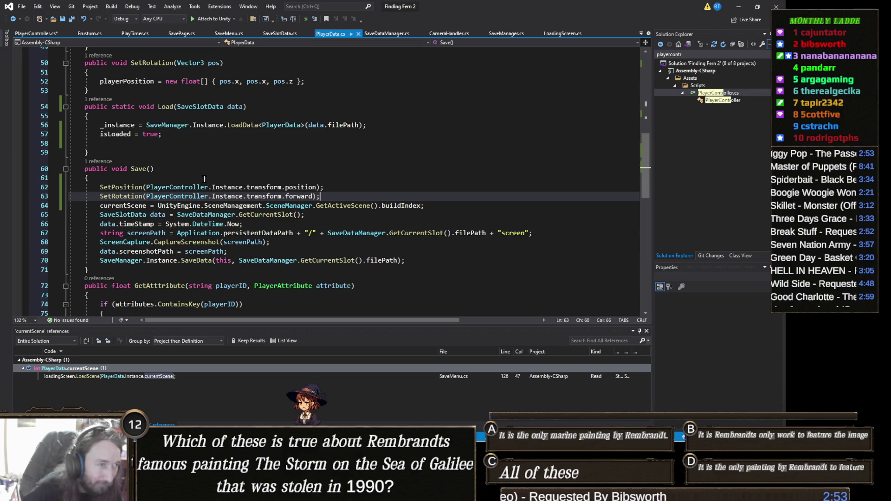
Declare public Vector3 GetPosition() with an opening brace below the SetPosition method.
scroll(175, 198, "down", 4)
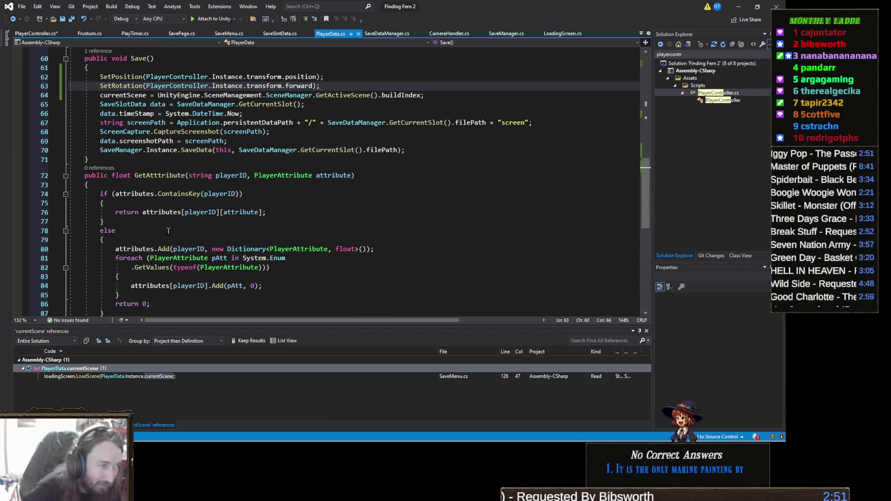
scroll(199, 224, "down", 4)
scroll(228, 221, "up", 7)
scroll(197, 194, "up", 3)
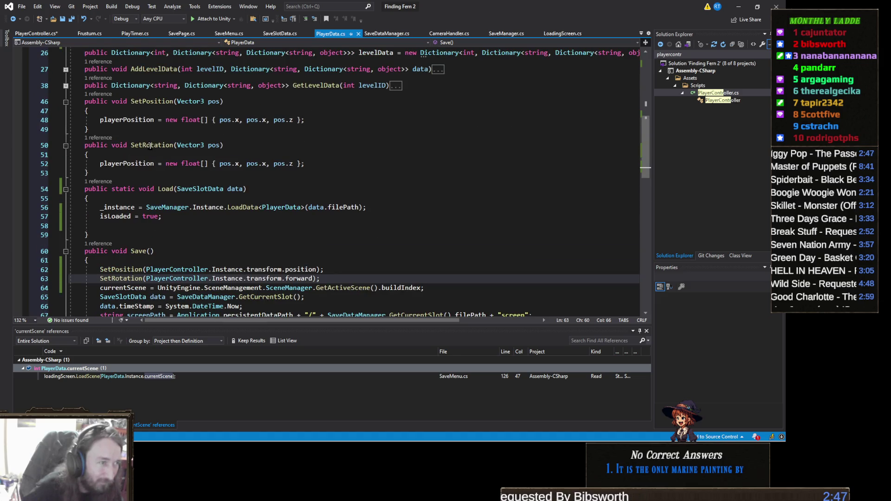
left_click(160, 131)
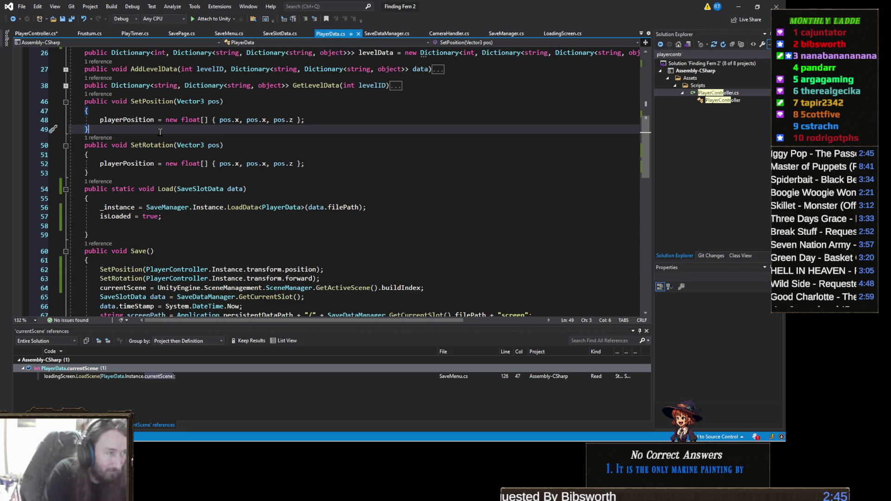
key("Return")
type("public v")
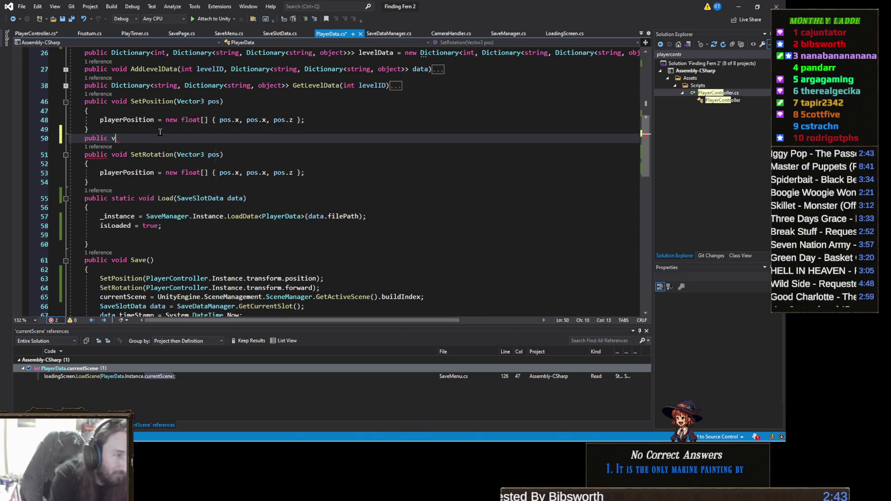
type("ector3")
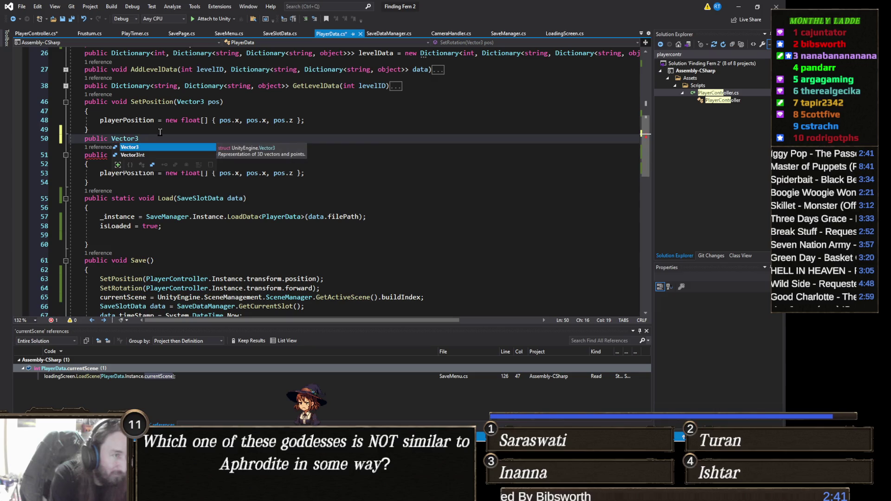
type(" GetPosition")
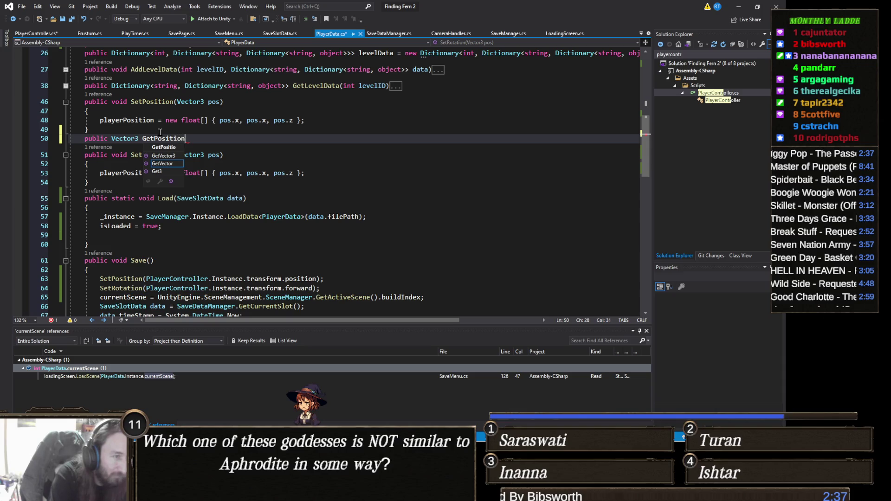
type("()")
key("Return")
type("{")
key("Return")
Make GetPosition return new Vector3(playerPosition[0], playerPosition[0], playerPosition[0]).
type("return new Vector3(")
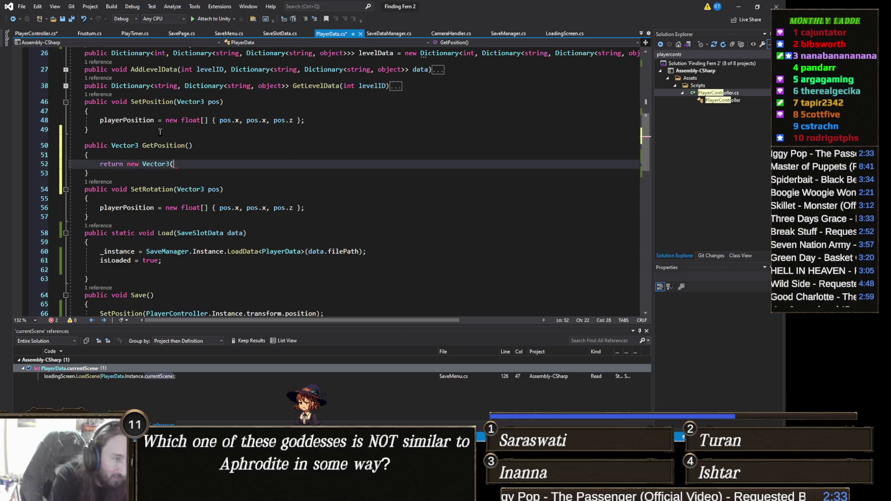
type("Pose")
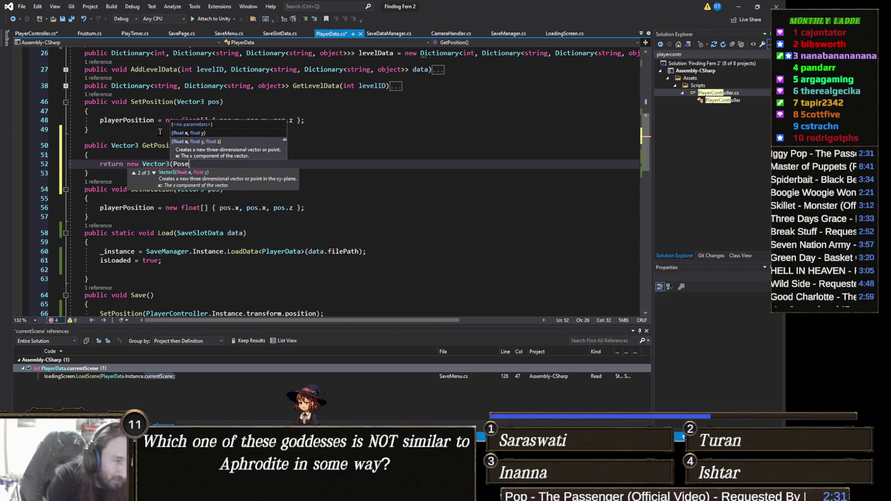
key("BackSpace")
key("BackSpace")
key("BackSpace")
type("p")
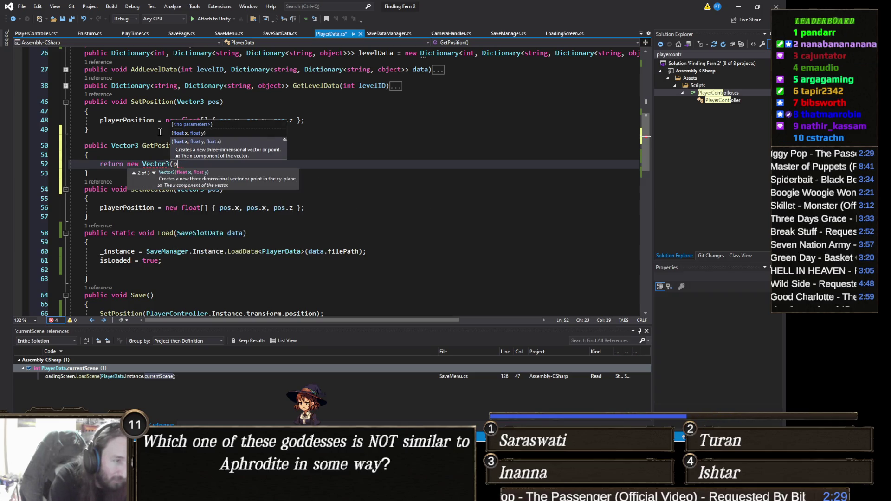
type("osit")
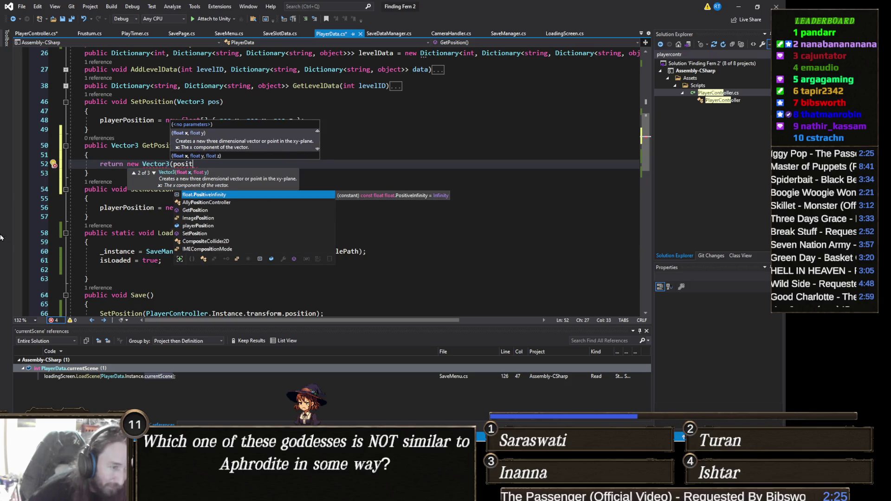
double_click(198, 225)
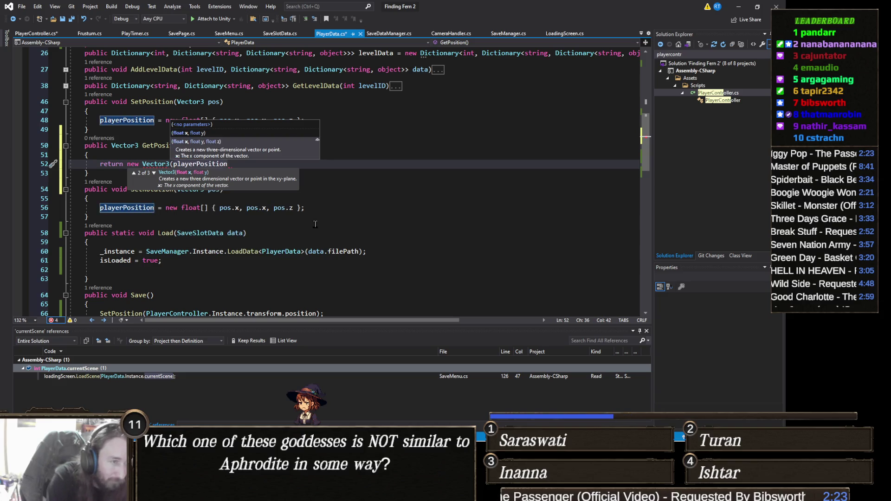
type("[0]")
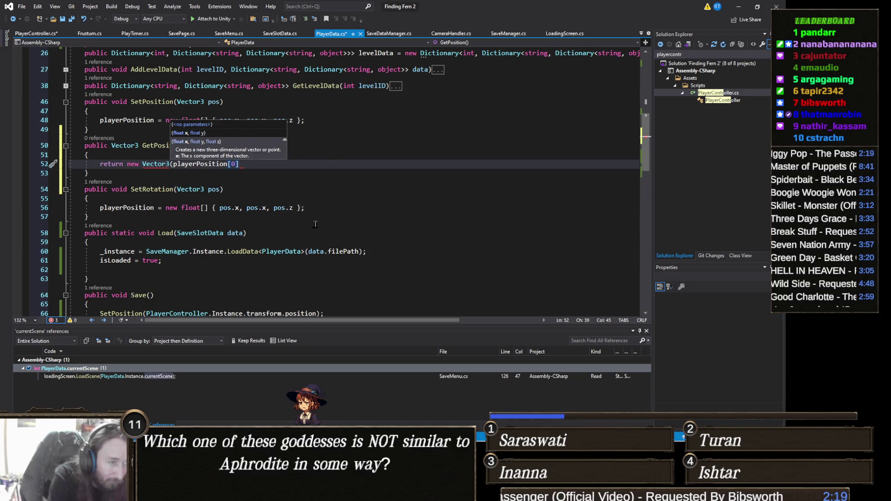
key("shift+Left")
key("shift+Left")
key("shift+Left")
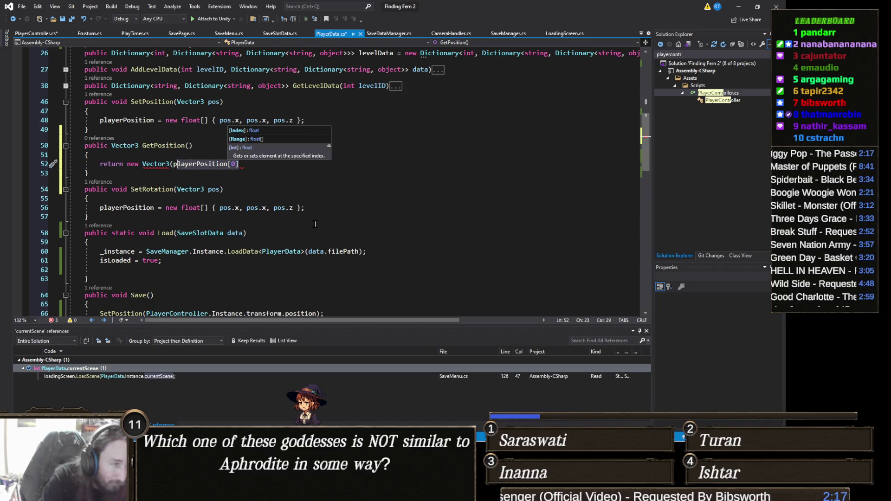
key("ctrl+Left")
type(",")
key("End")
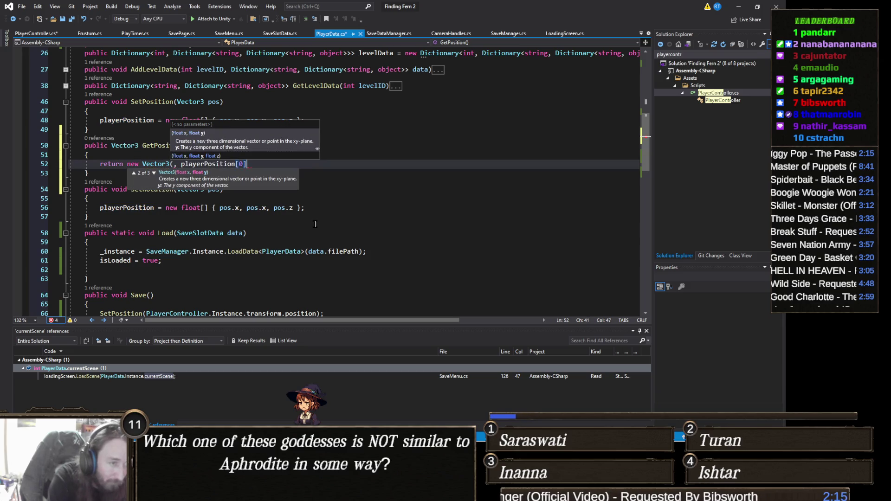
key("ctrl+z")
key("End")
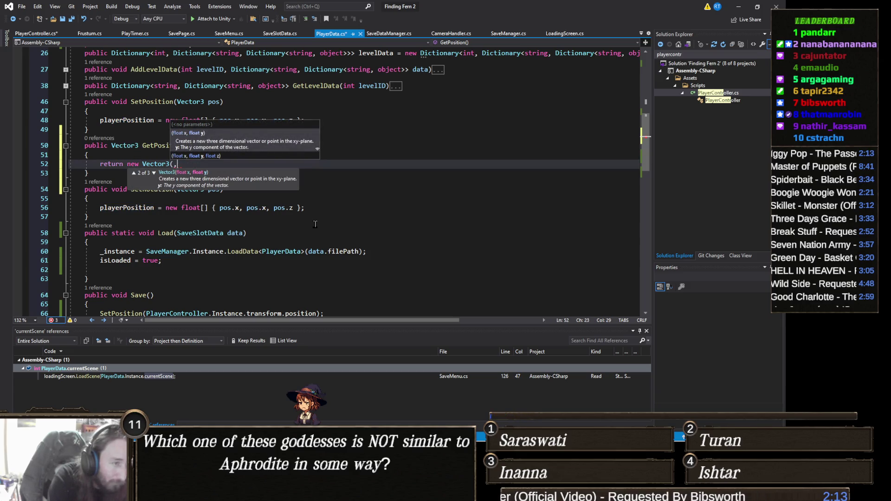
type(", playerPosition[0], playerPosition[0])")
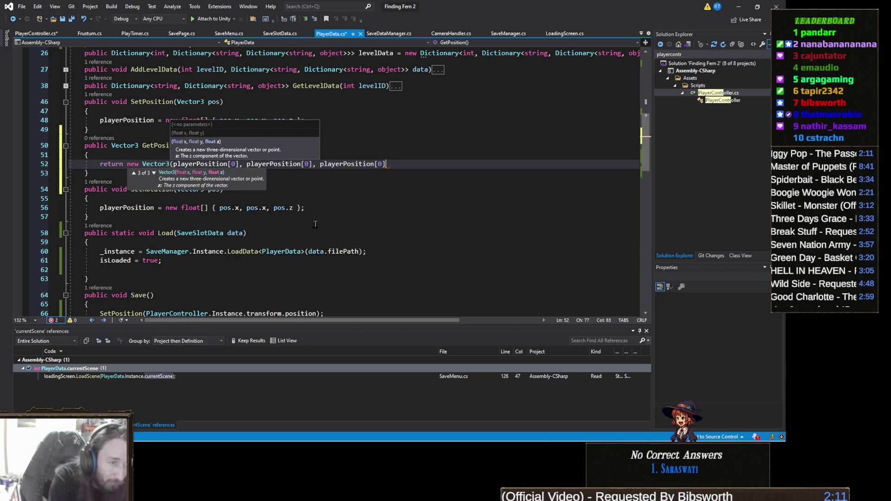
type(";")
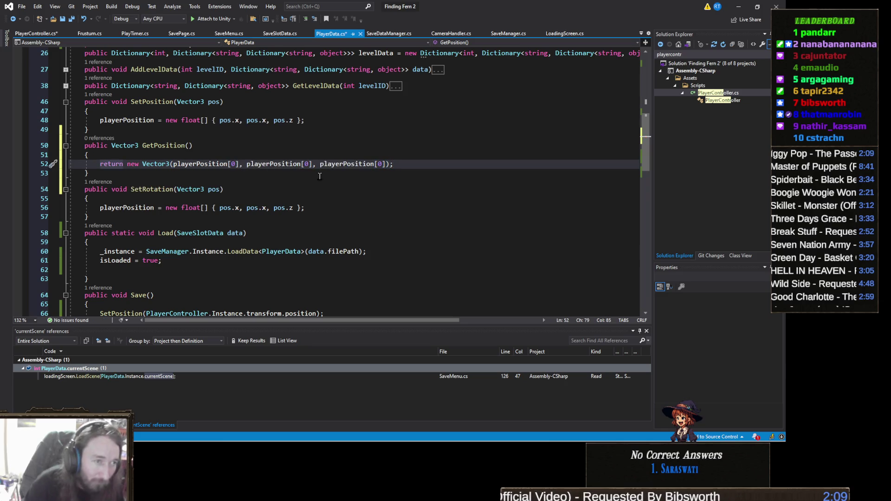
Change the second and third playerPosition indices to 1 and 2.
left_click(309, 164)
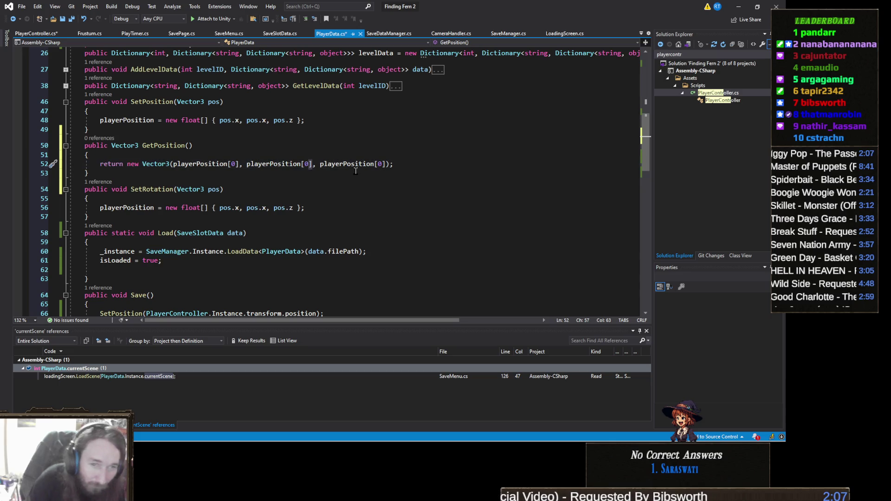
key("BackSpace")
type("1")
left_click(378, 164)
key("Delete")
type("2")
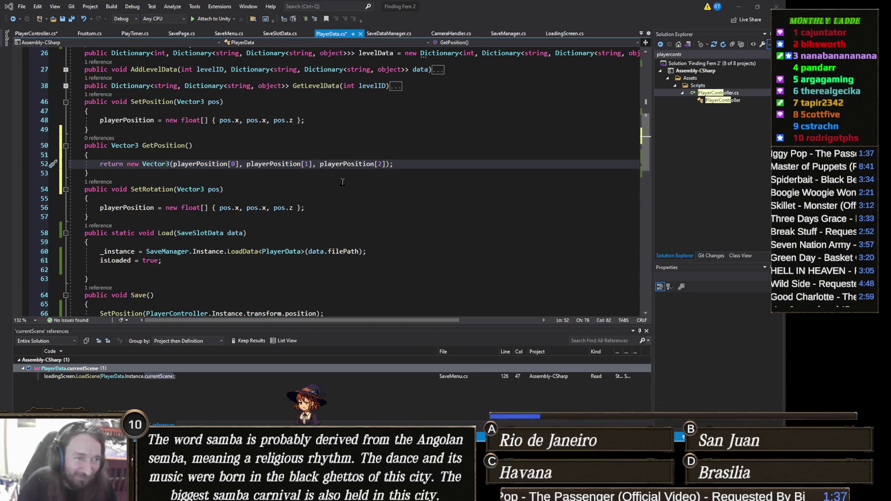
left_click(406, 166)
left_click(410, 182)
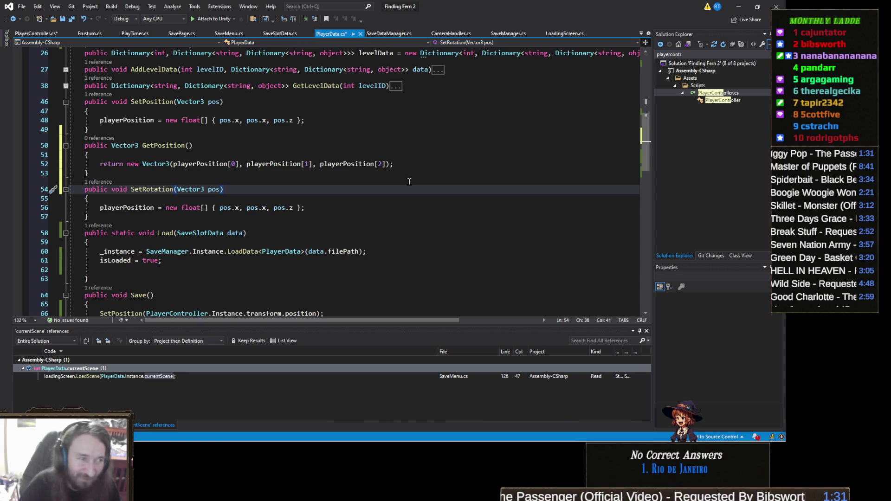
left_click(128, 174)
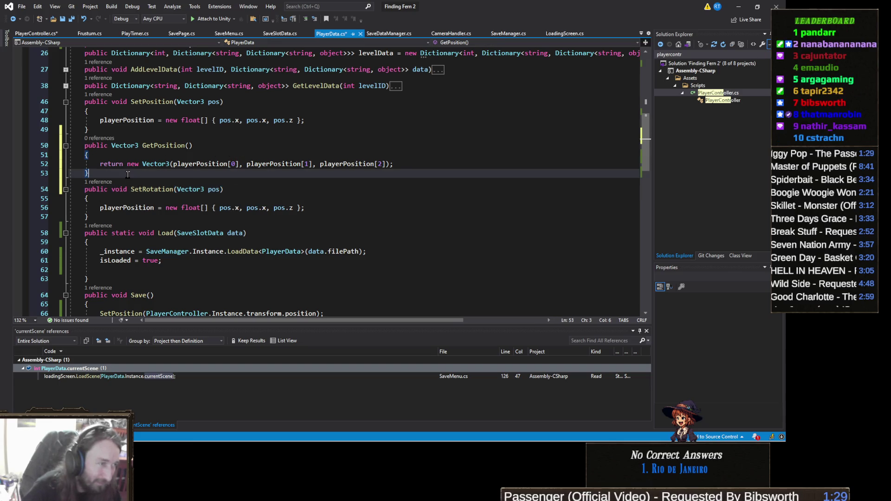
Duplicate the GetPosition method and rename the copy to GetRotation.
left_click(138, 145, "shift")
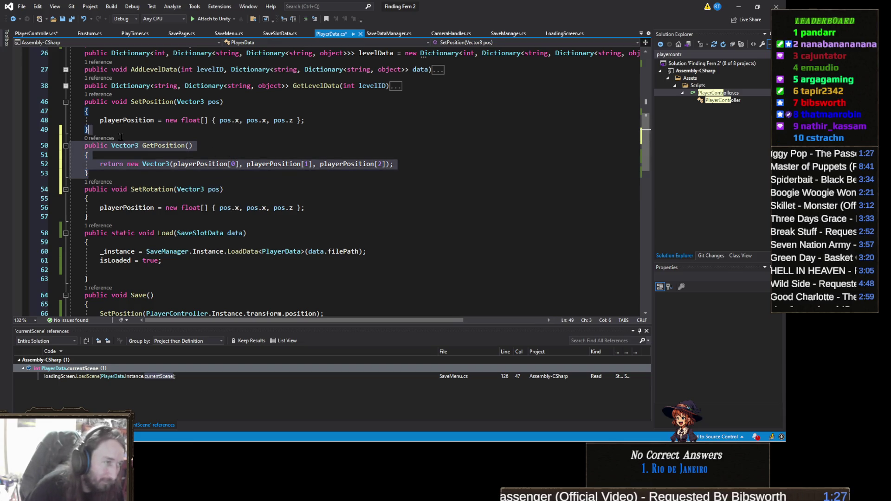
key("ctrl+d")
left_click(185, 189)
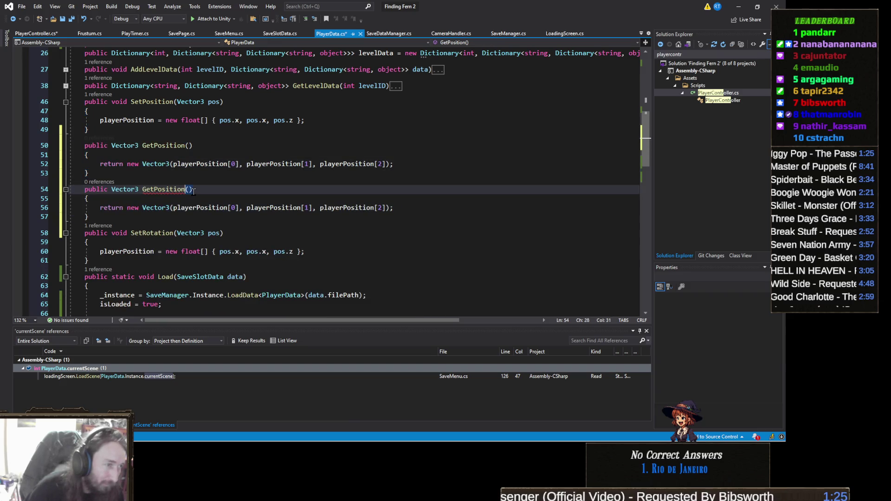
key("BackSpace")
key("BackSpace")
key("BackSpace")
key("BackSpace")
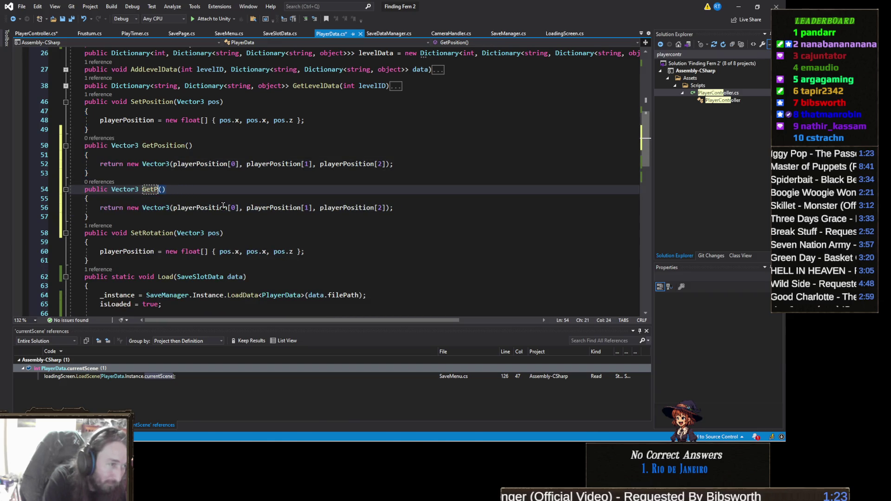
type("Rotation")
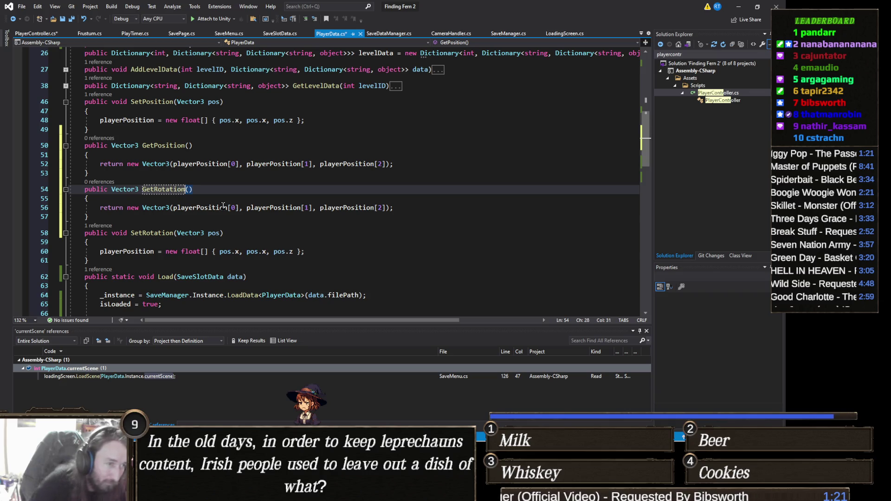
Replace all three playerPosition references in GetRotation's return with playerRotation.
left_click(222, 211)
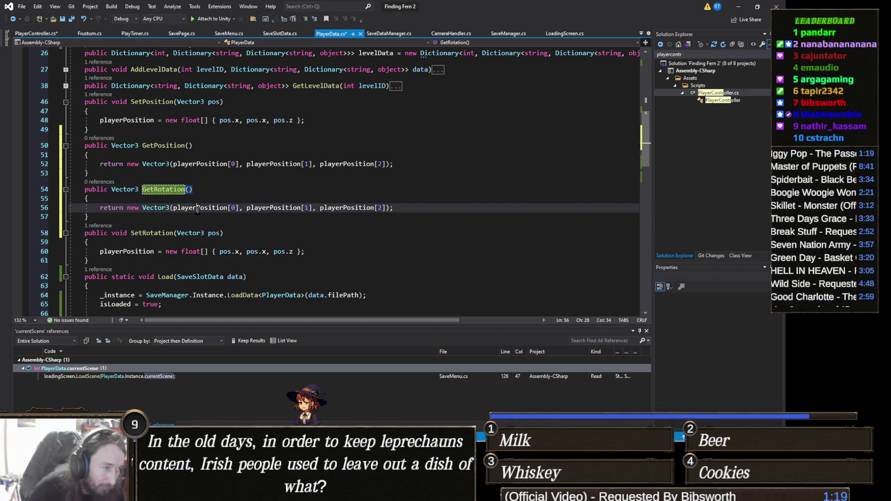
key("ctrl+BackSpace")
type("rota")
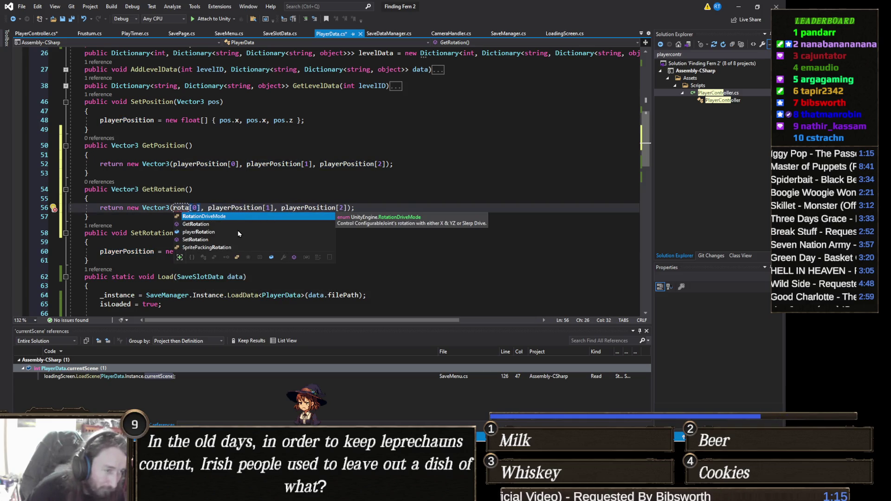
double_click(224, 232)
left_click(216, 207)
double_click(216, 208)
key("ctrl+c")
double_click(274, 207)
key("ctrl+v")
left_click(364, 208)
double_click(363, 208)
key("ctrl+v")
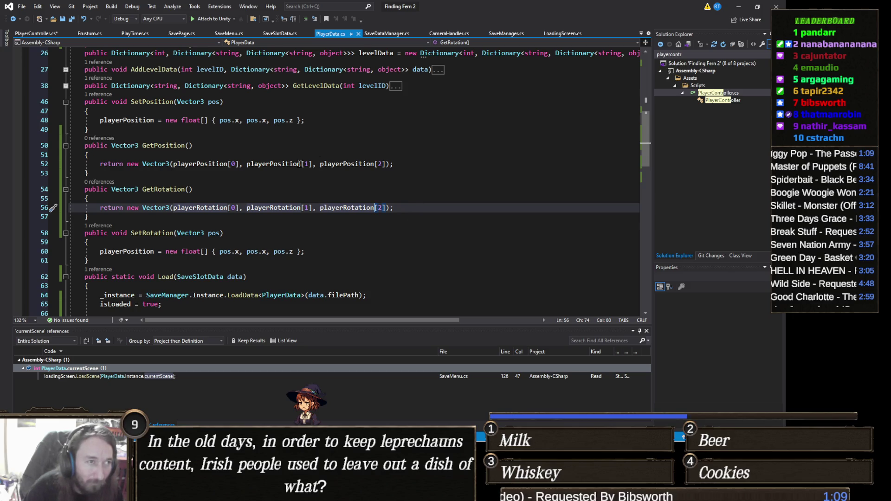
scroll(226, 104, "down", 3)
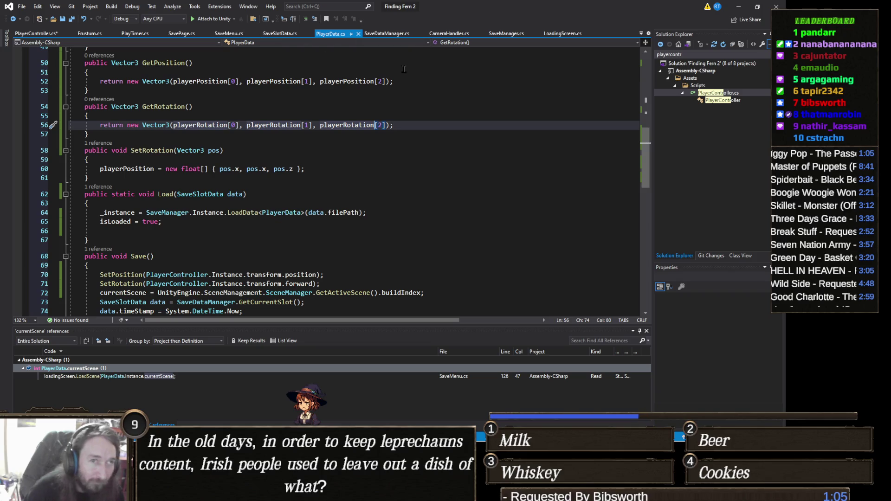
left_click(40, 35)
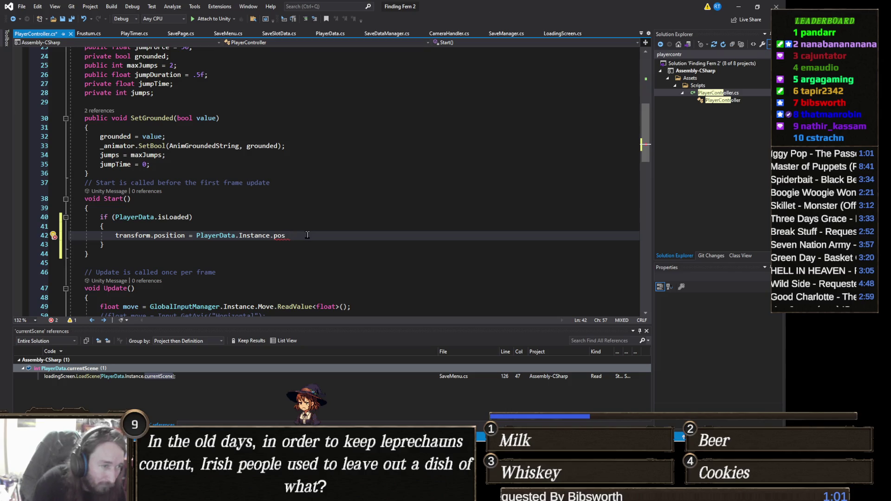
Set transform.position to PlayerData.Instance.GetPosition() and duplicate the line as transform.forward.
key("BackSpace")
key("BackSpace")
key("BackSpace")
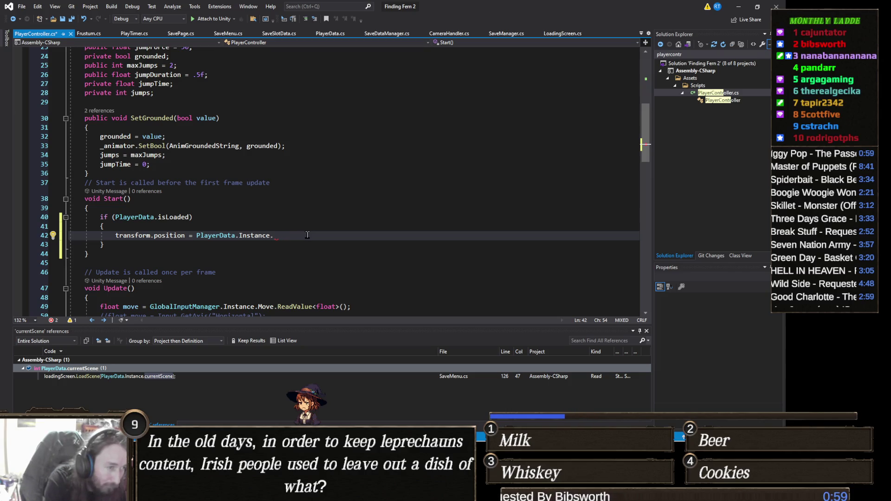
type("GetPosition();")
key("ctrl+d")
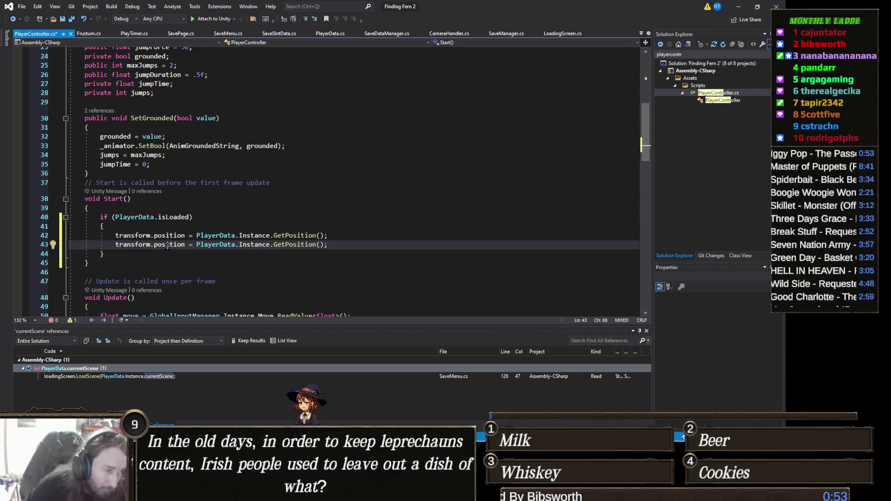
double_click(168, 244)
type("F")
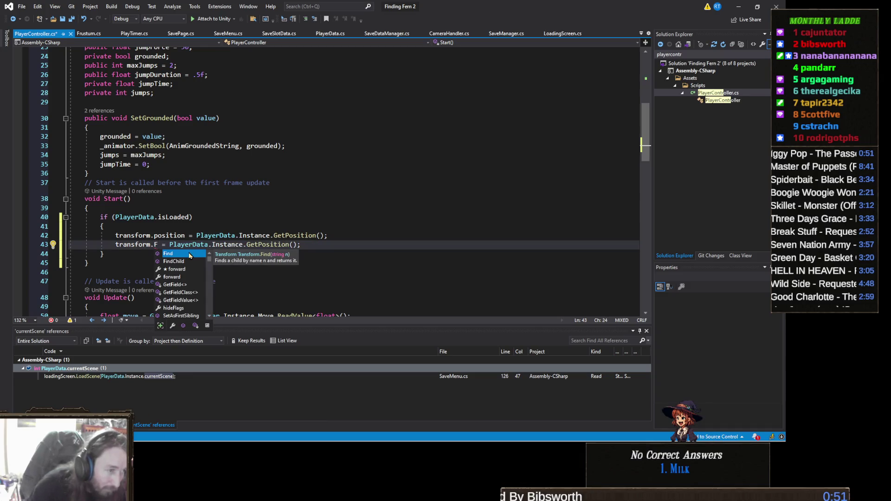
type("OR")
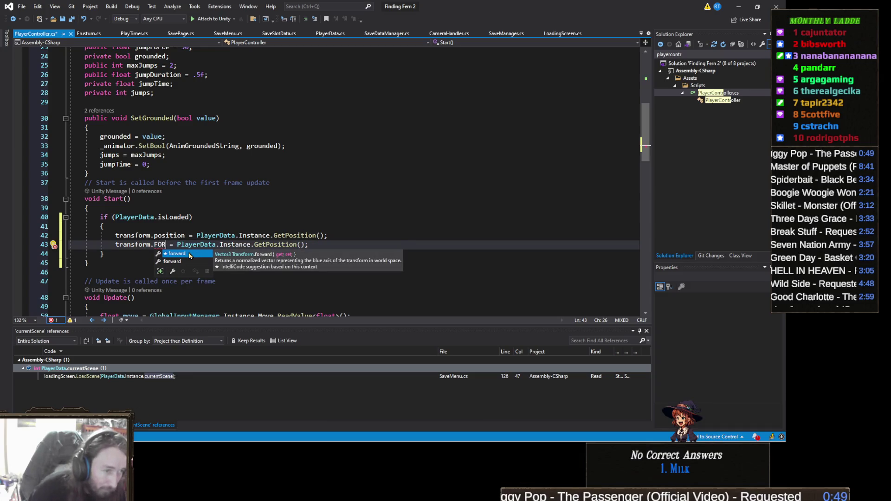
key("Tab")
Make the duplicated forward line use GetRotation() and save PlayerController.cs.
left_click(314, 244)
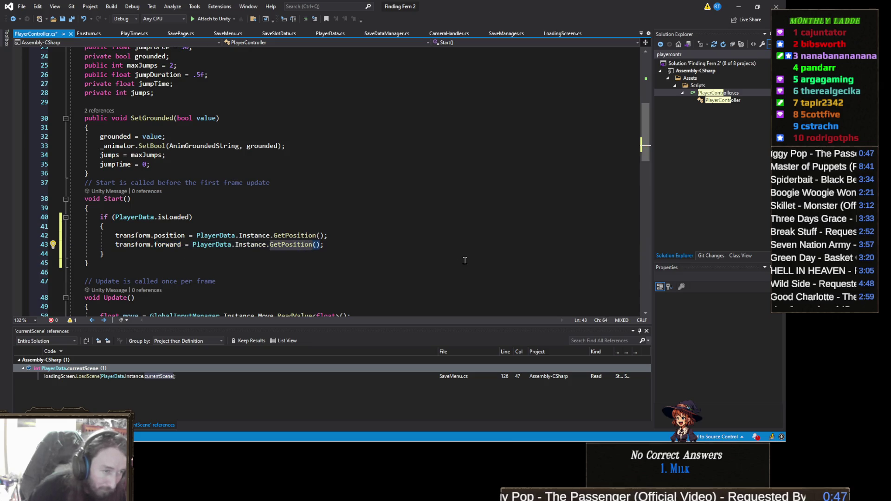
key("BackSpace")
key("BackSpace")
key("BackSpace")
type("Rot")
key("Tab")
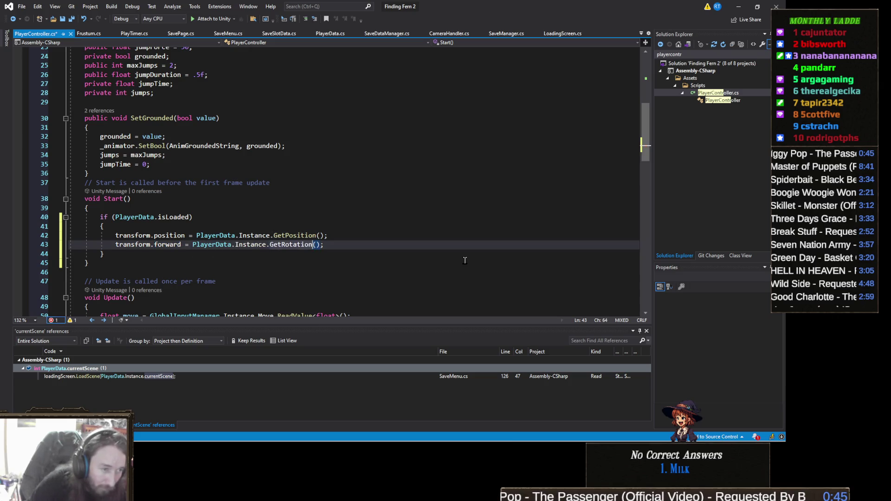
key("ctrl+s")
left_click(381, 236)
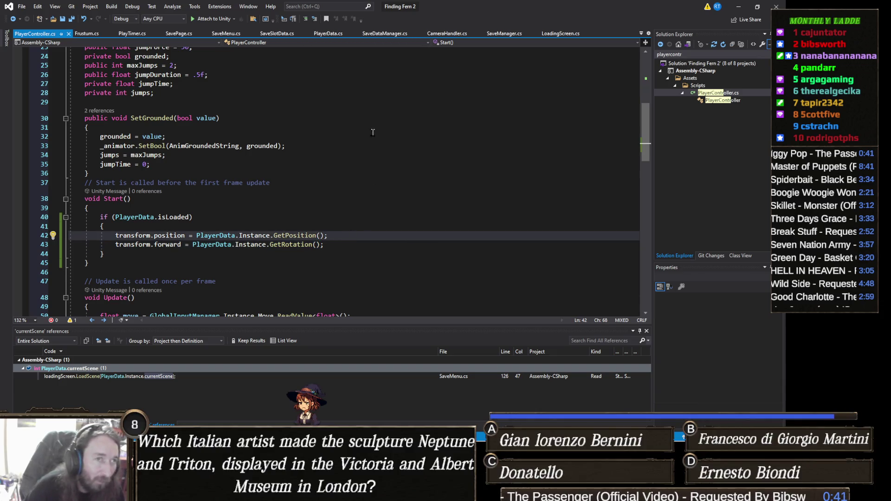
left_click(738, 7)
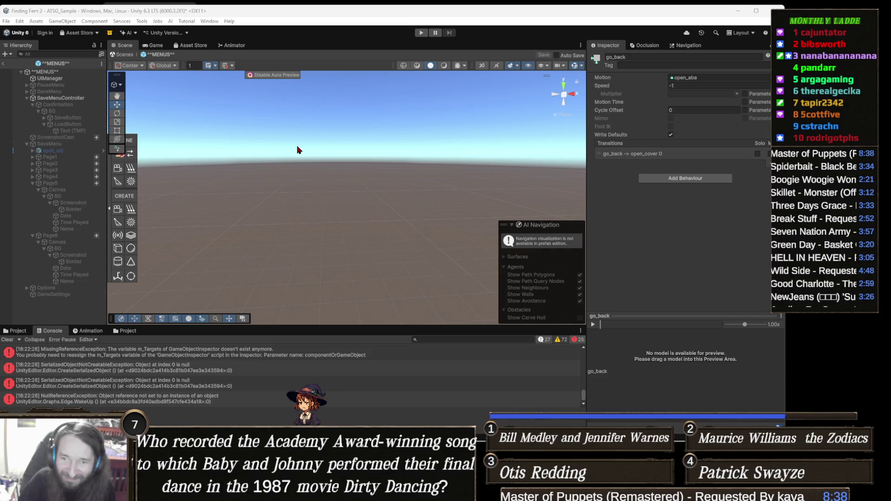
Clear the old messages from the Unity Console after scripts recompile.
left_click(7, 339)
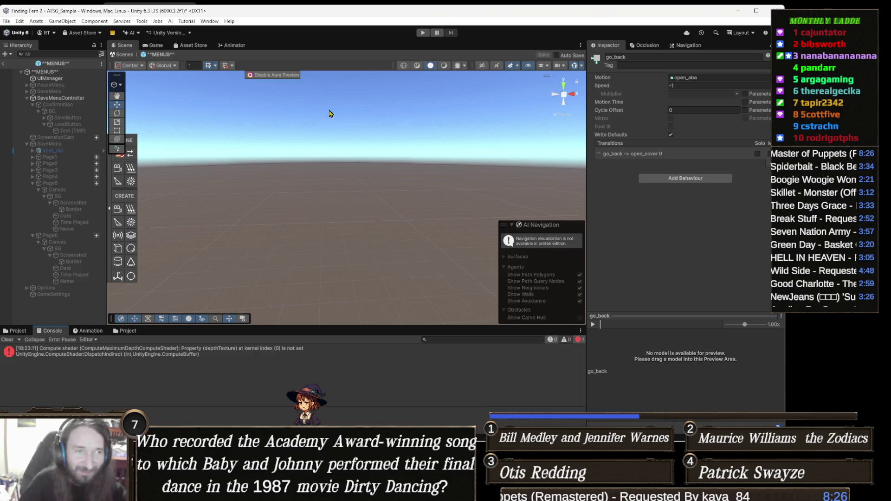
Enter play mode, pause with Escape, and choose Save to show the two save slots.
left_click(421, 36)
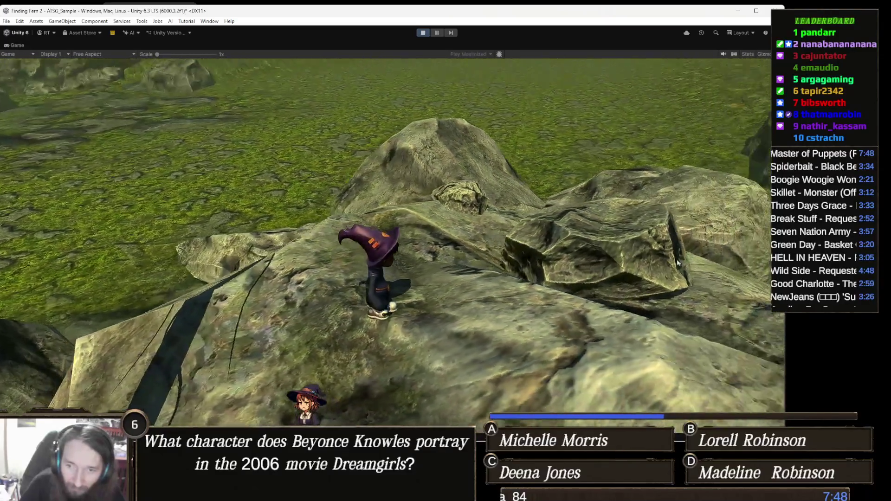
key("Escape")
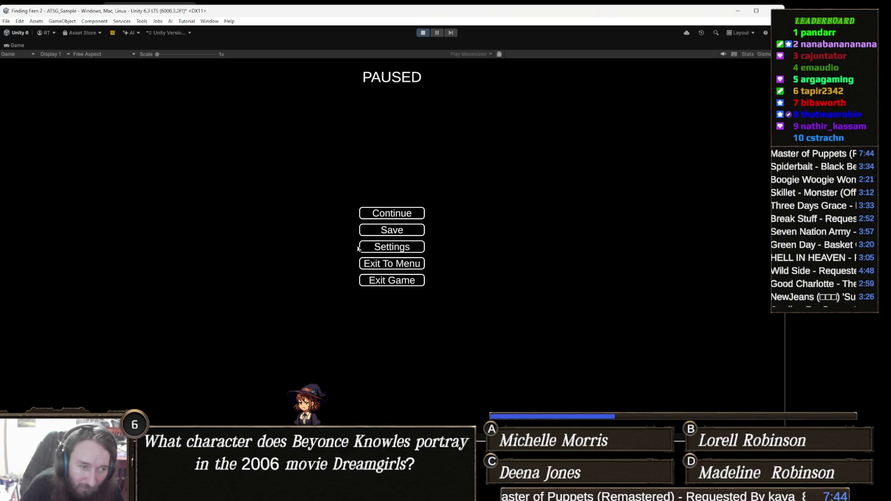
left_click(390, 230)
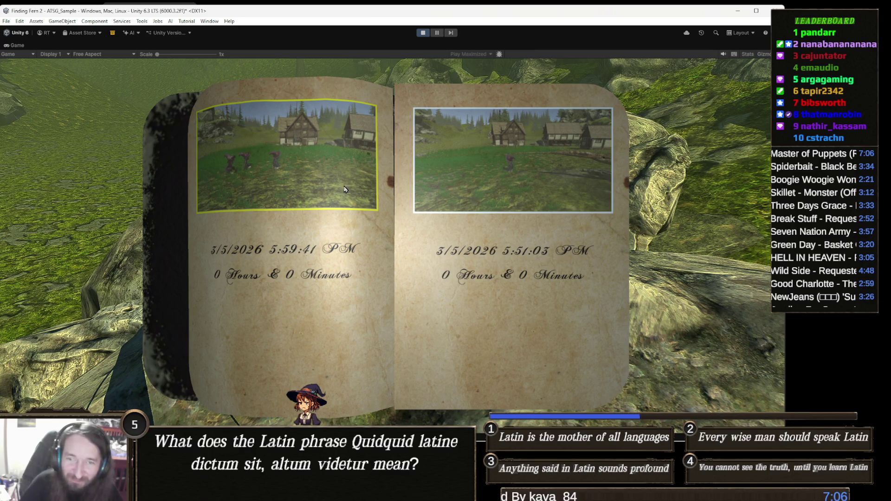
Save into the first slot, then stop play mode, triggering a PlayerData.Save NullReferenceException.
left_click(383, 206)
left_click(402, 230)
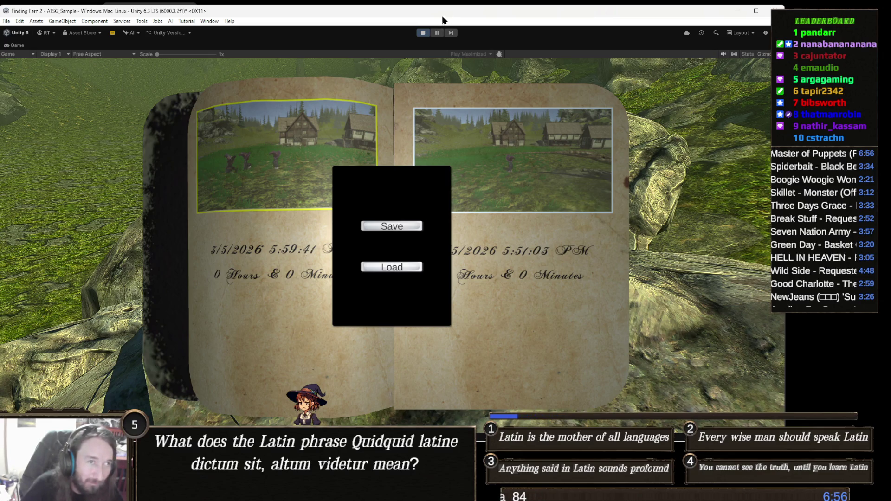
left_click(423, 33)
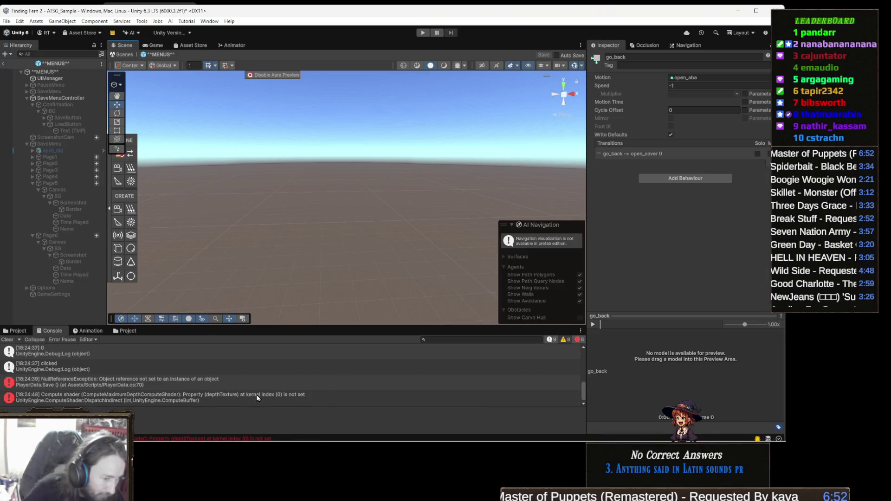
left_click(205, 384)
double_click(206, 384)
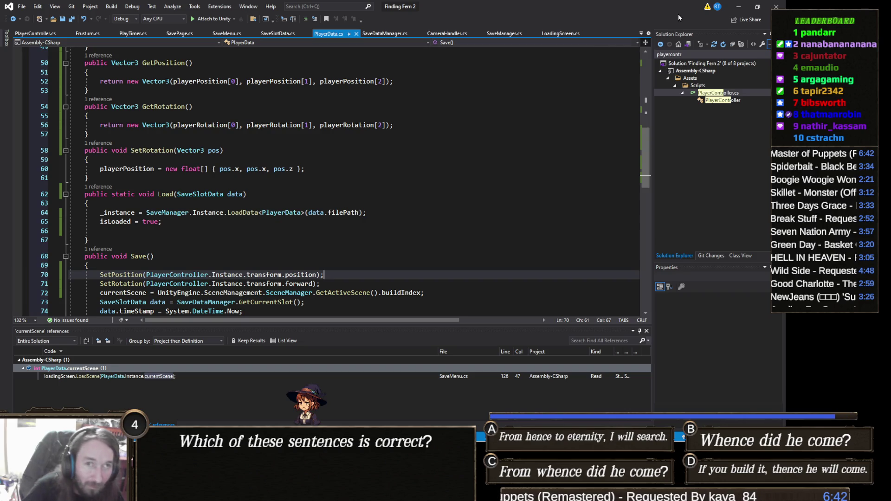
left_click(738, 9)
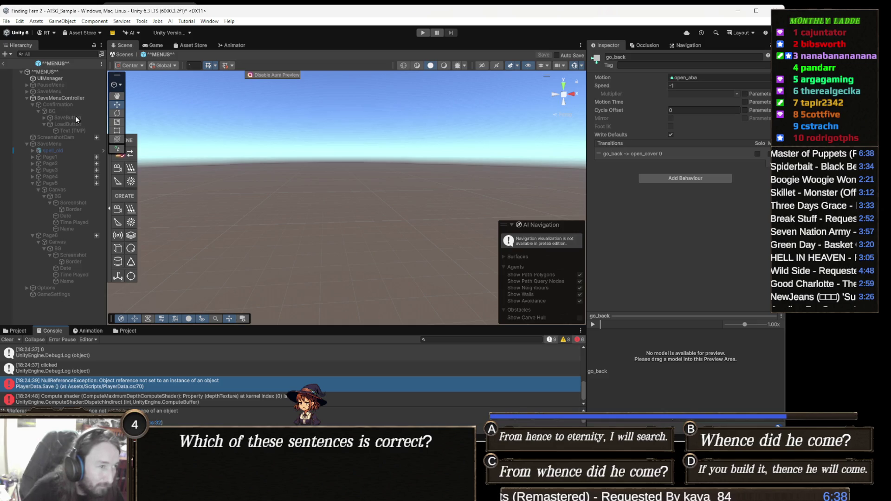
left_click(126, 54)
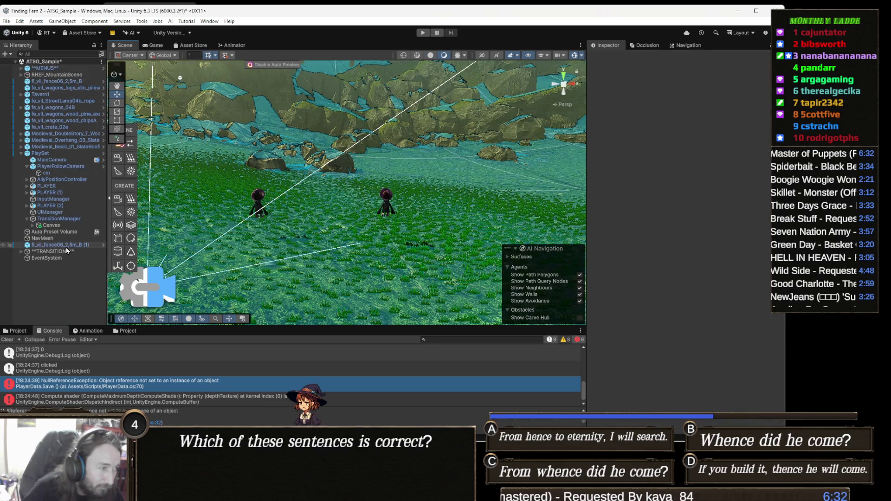
Select PLAYER in the Hierarchy and open its Third Person Controller script from the Inspector.
left_click(63, 185)
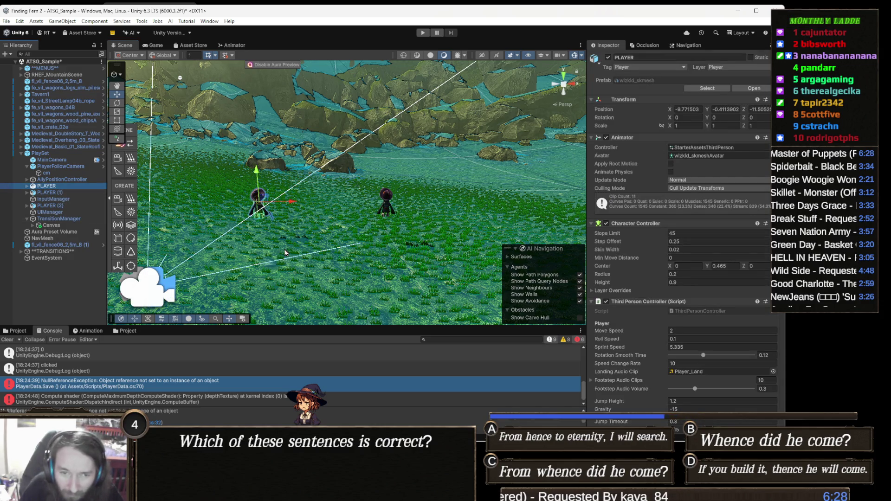
scroll(684, 298, "down", 10)
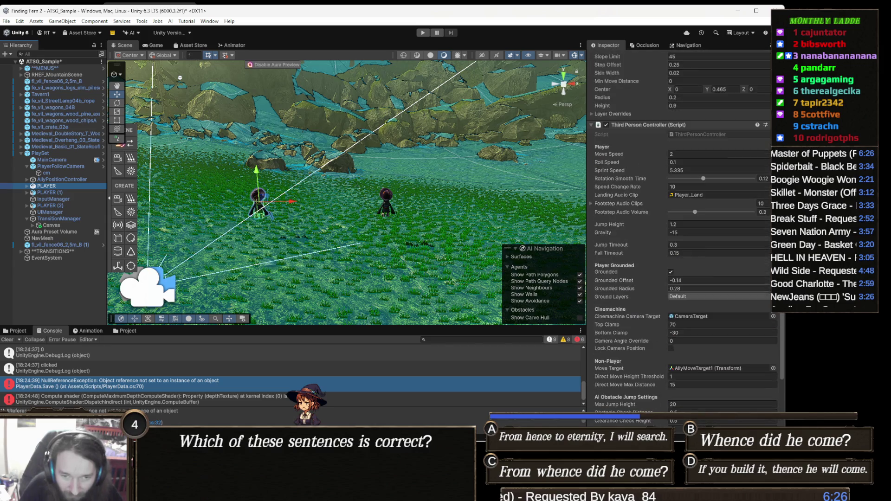
scroll(685, 297, "up", 10)
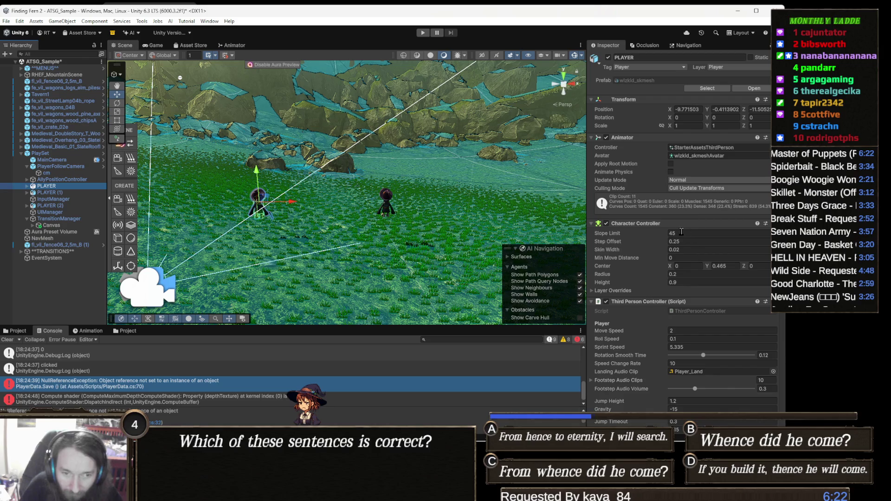
scroll(678, 266, "down", 6)
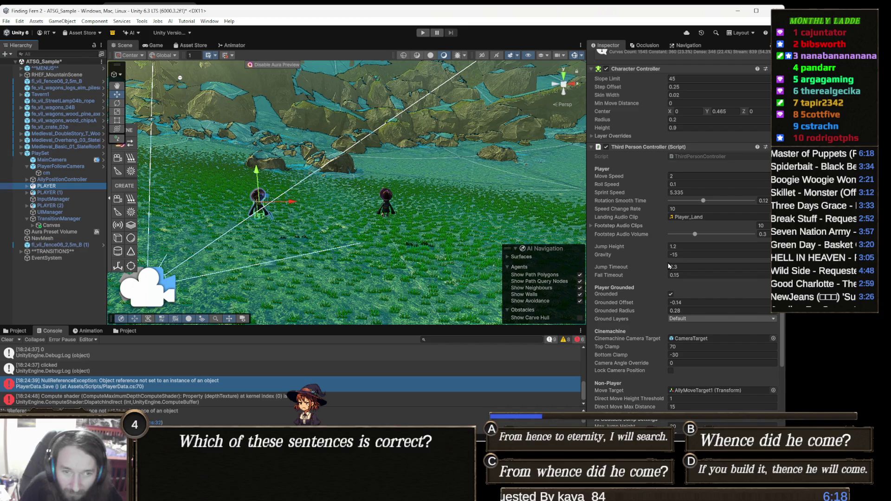
double_click(704, 154)
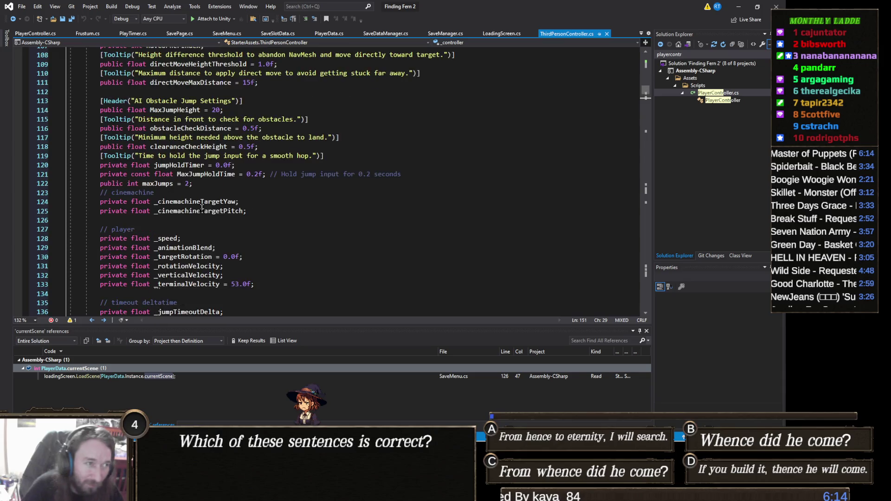
Switch to PlayerController.cs and scroll to its Start() method.
scroll(201, 208, "up", 20)
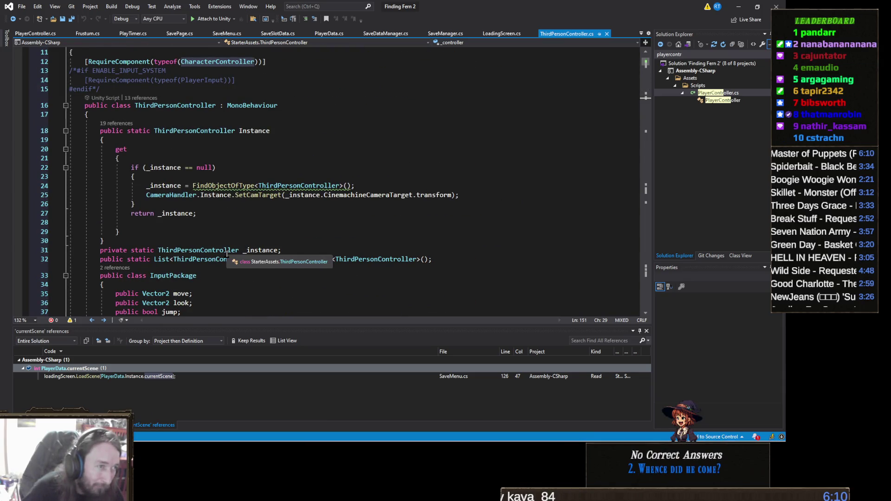
scroll(238, 240, "down", 3)
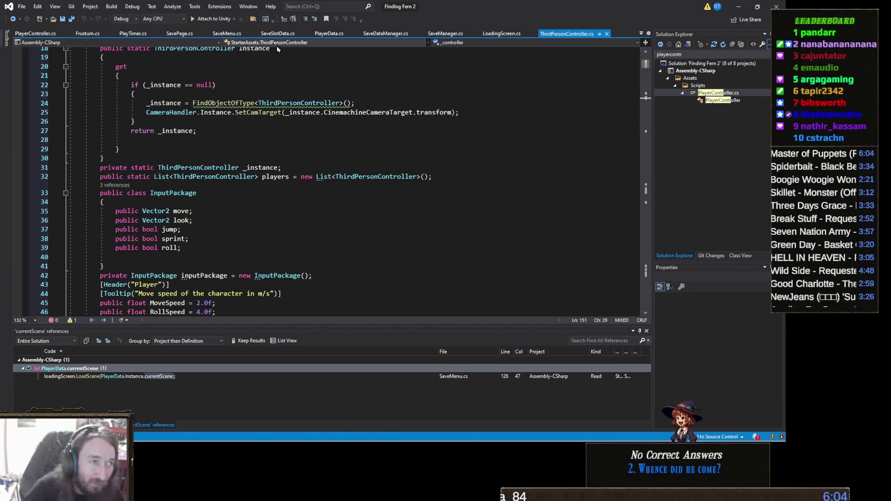
left_click(39, 40)
scroll(202, 181, "down", 15)
scroll(201, 181, "up", 20)
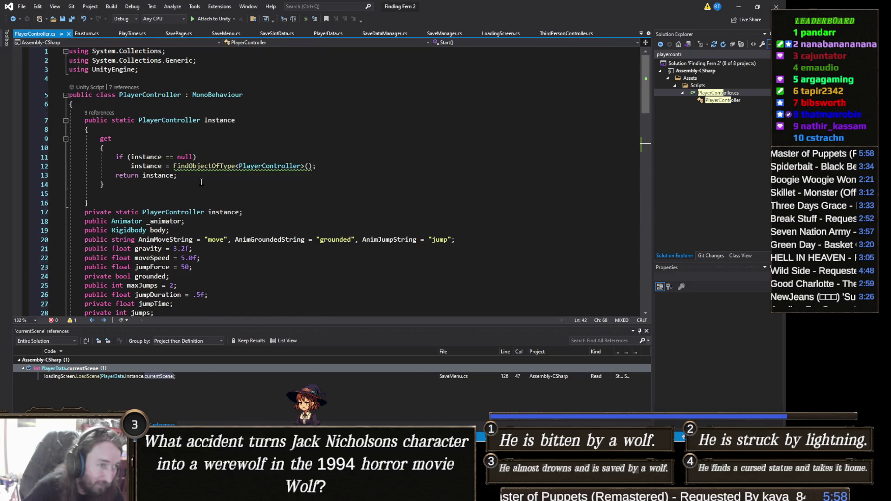
scroll(218, 190, "down", 5)
scroll(223, 194, "up", 4)
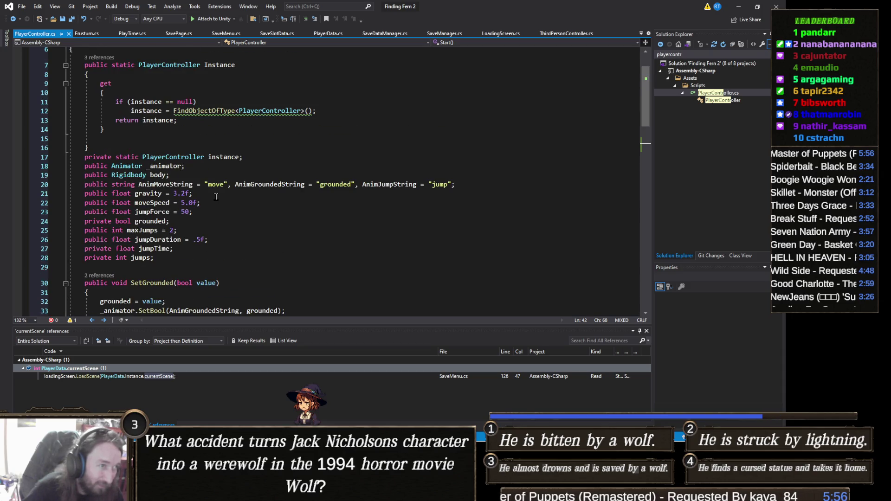
scroll(198, 219, "down", 5)
scroll(199, 219, "down", 2)
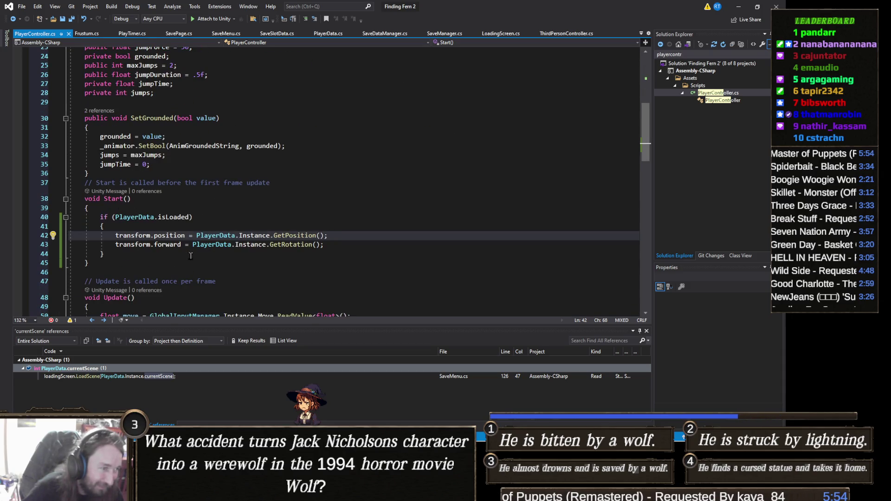
Copy the if (PlayerData.isLoaded) restore block on lines 40–44 and return to ThirdPersonController.cs.
left_click(108, 254)
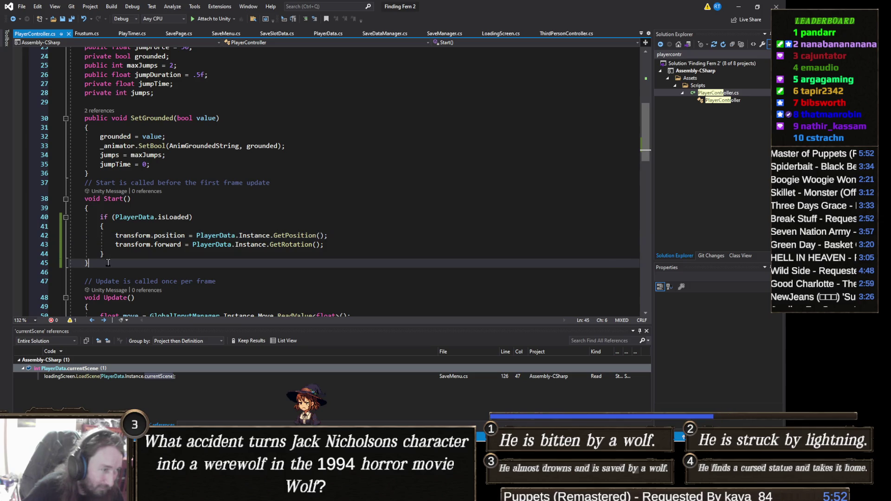
left_click_drag(127, 253, 70, 217)
key("ctrl+c")
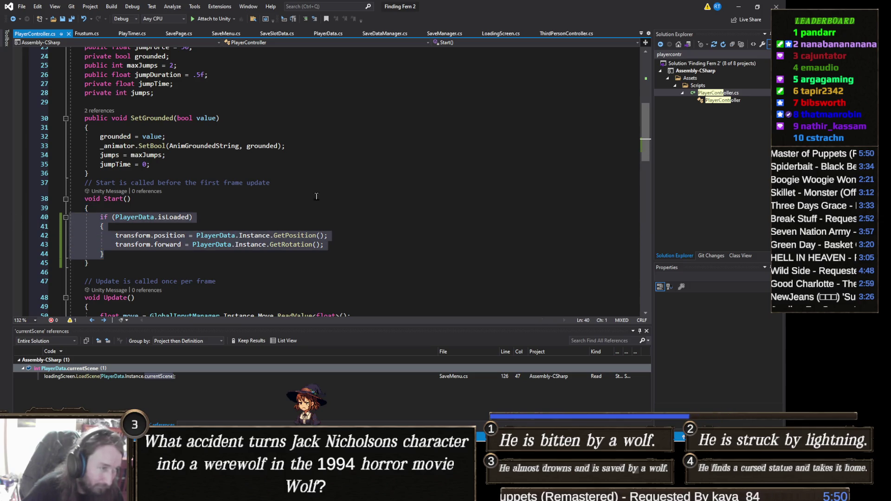
left_click(563, 35)
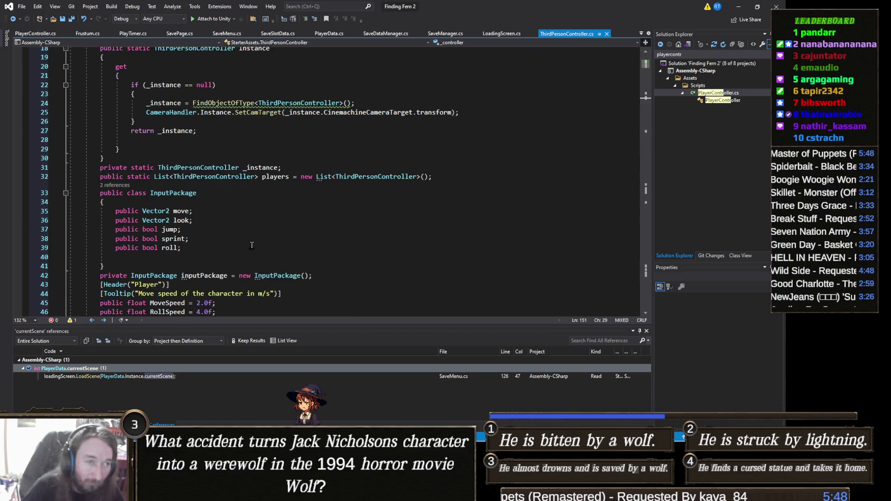
scroll(237, 227, "down", 12)
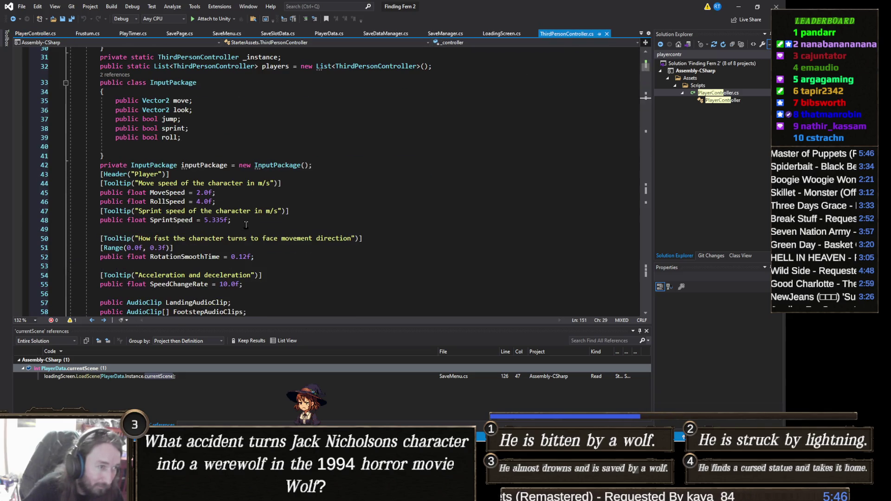
Paste the isLoaded restore block at the top of ThirdPersonController's Start() and save it.
scroll(261, 225, "down", 20)
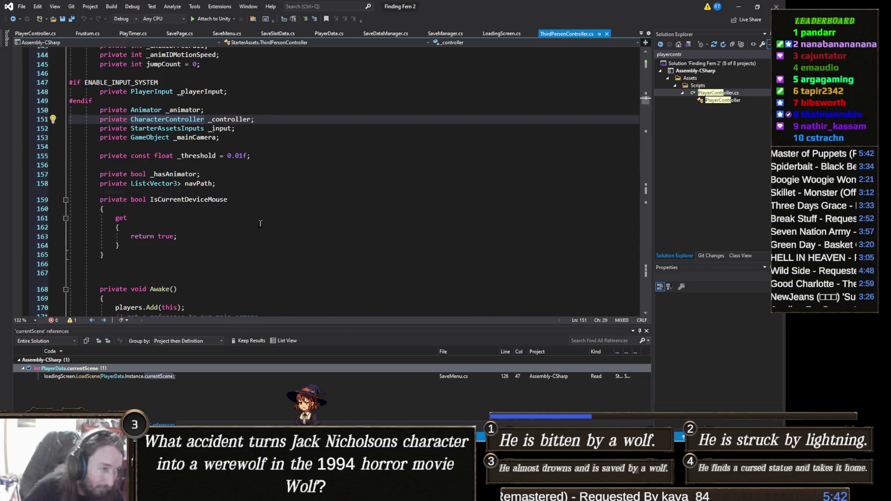
scroll(260, 223, "down", 7)
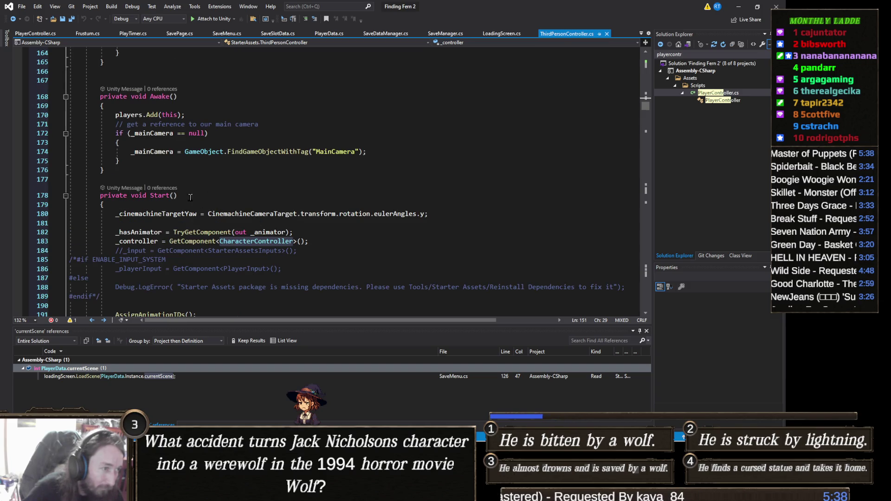
left_click(158, 203)
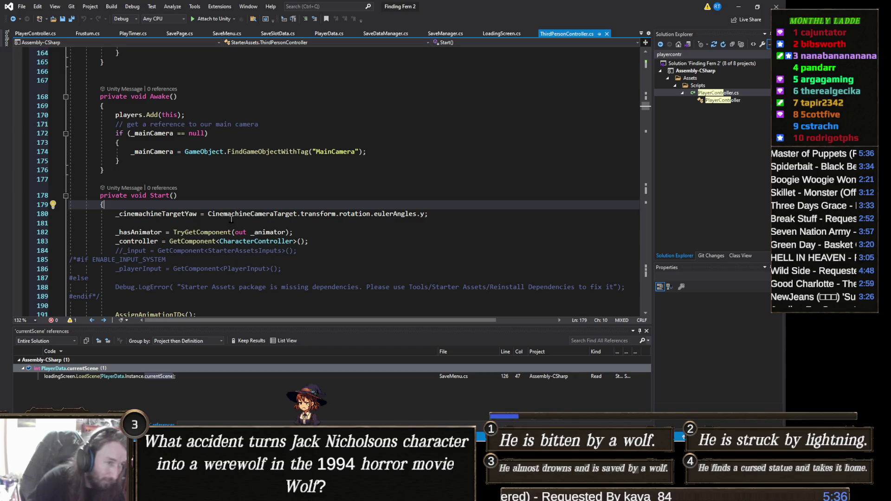
key("ctrl+v")
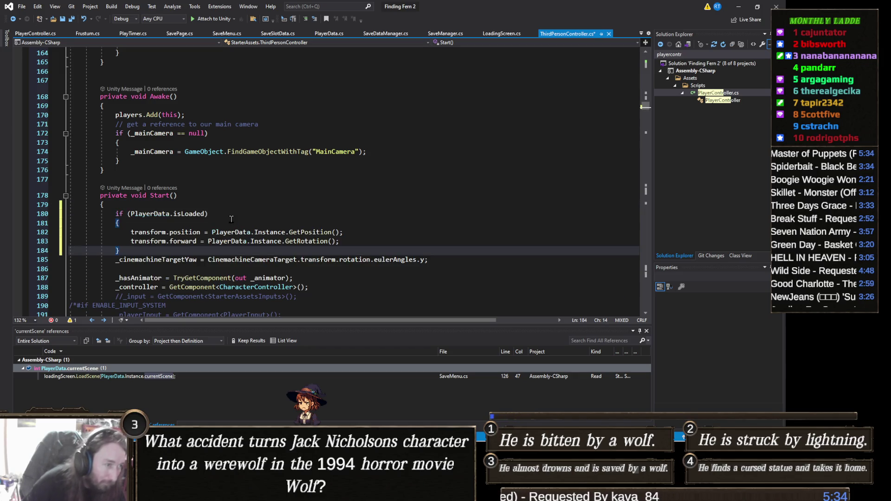
key("ctrl+s")
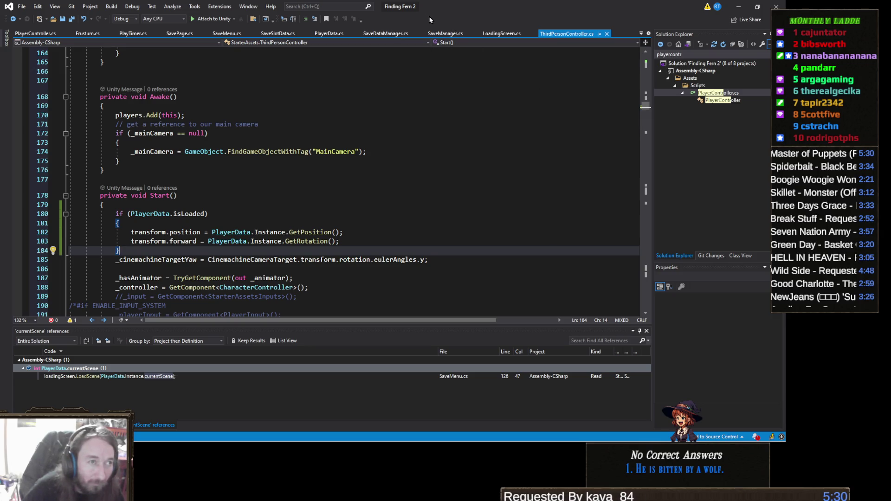
left_click(327, 34)
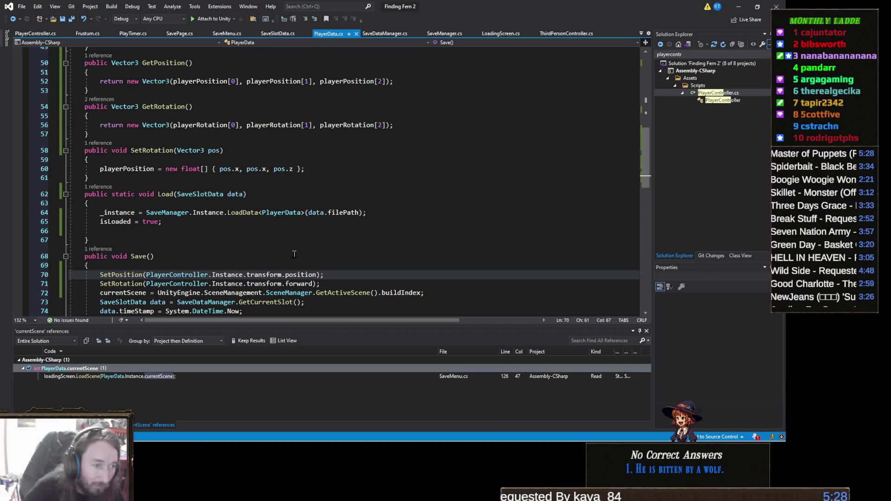
Review PlayerData's Save(), which still reads position and forward from PlayerController.Instance.
scroll(294, 254, "down", 2)
left_click(176, 220)
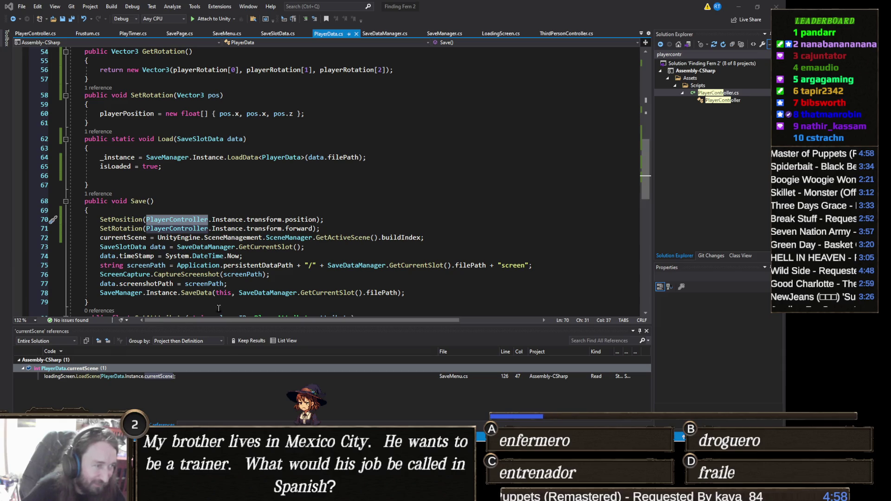
left_click(190, 223)
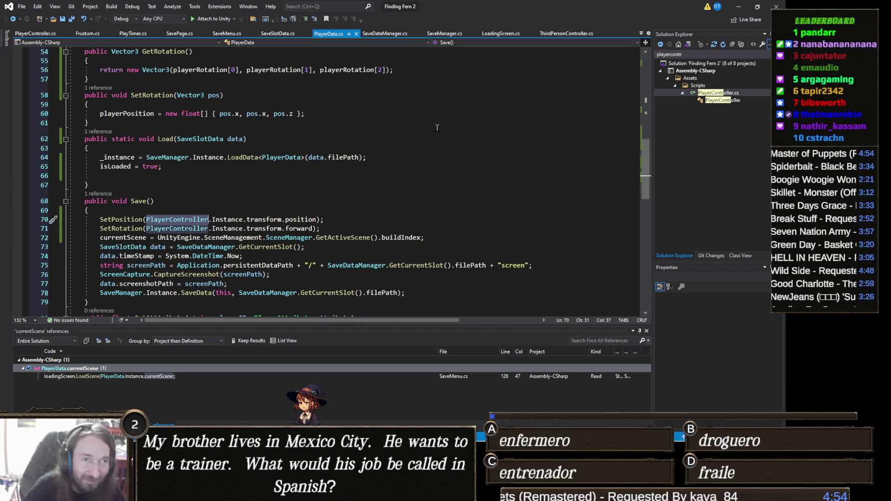
key("ctrl+Tab")
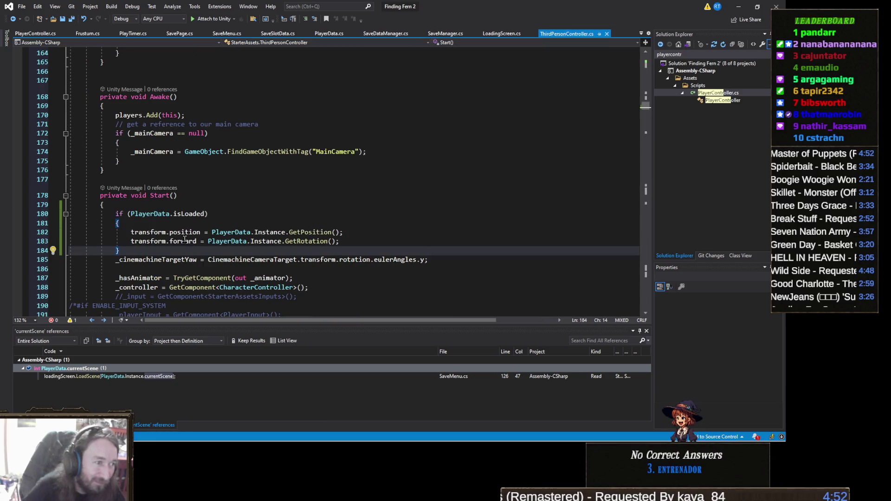
scroll(184, 239, "up", 20)
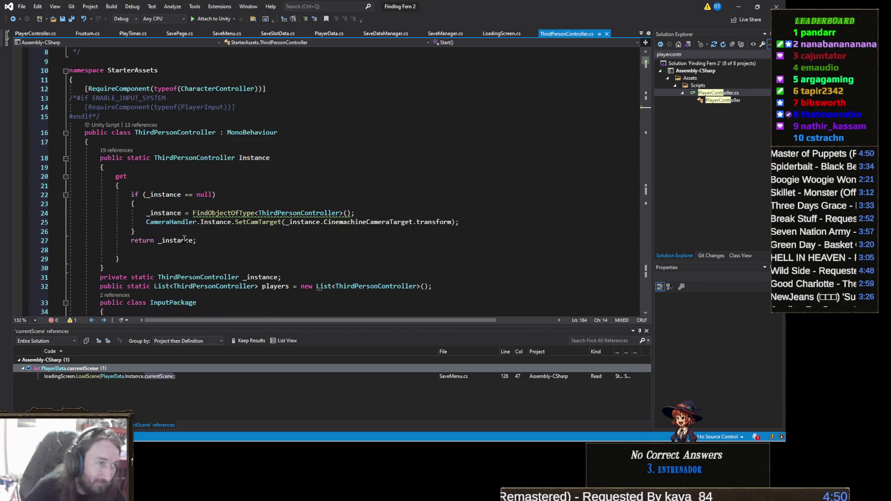
scroll(184, 239, "up", 3)
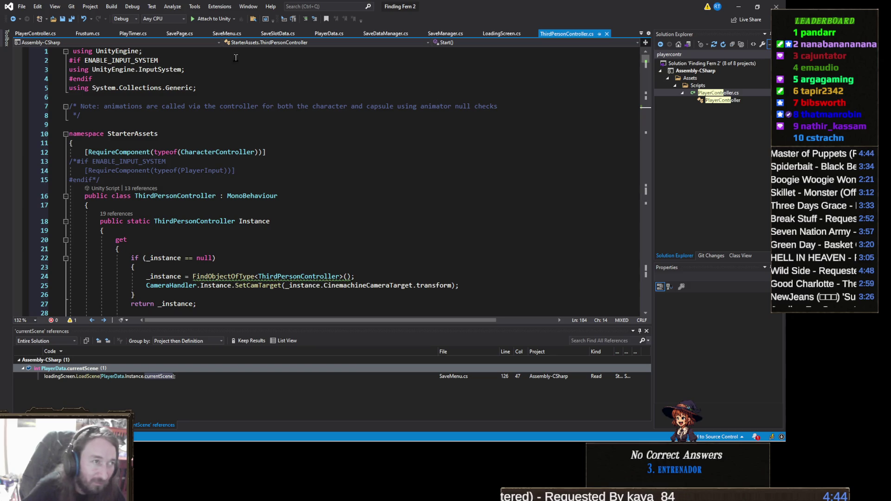
left_click(226, 33)
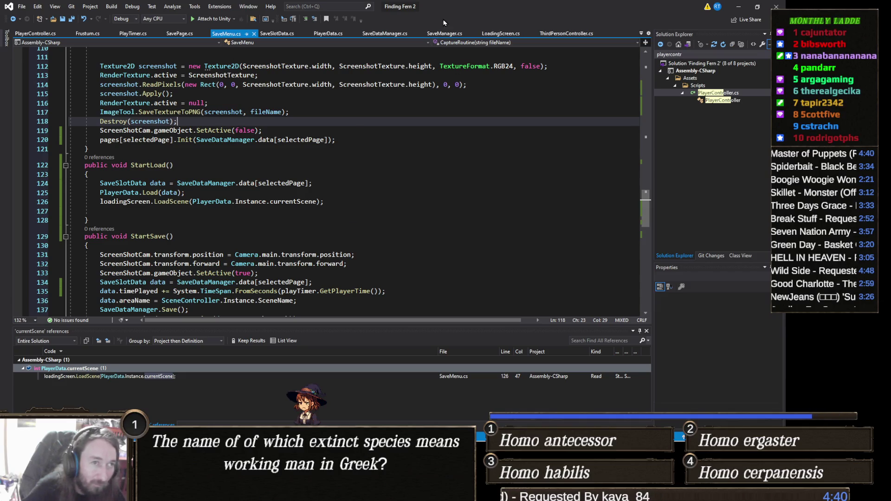
left_click(334, 34)
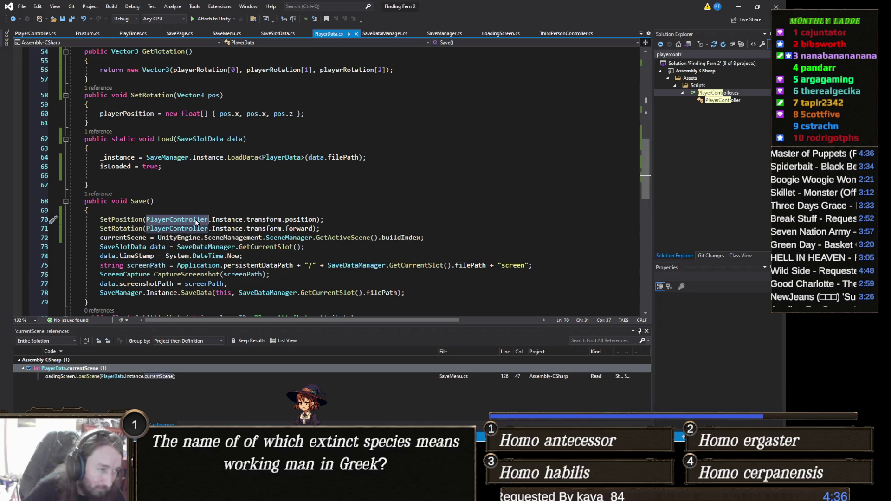
Replace PlayerController with StarterAssets.ThirdPersonController on Save() lines 70–71 and save PlayerData.cs.
type("StarterAssets.Th")
key("Tab")
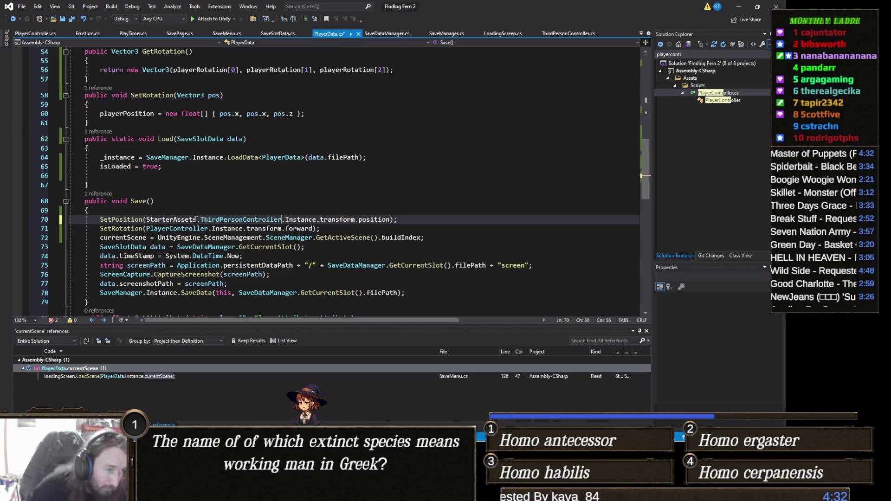
double_click(191, 227)
type("Sta")
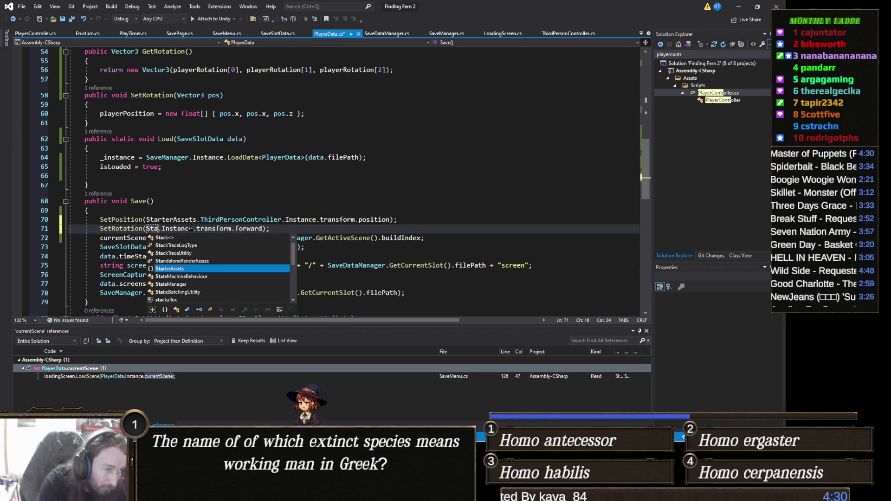
key("Tab")
type(".thir")
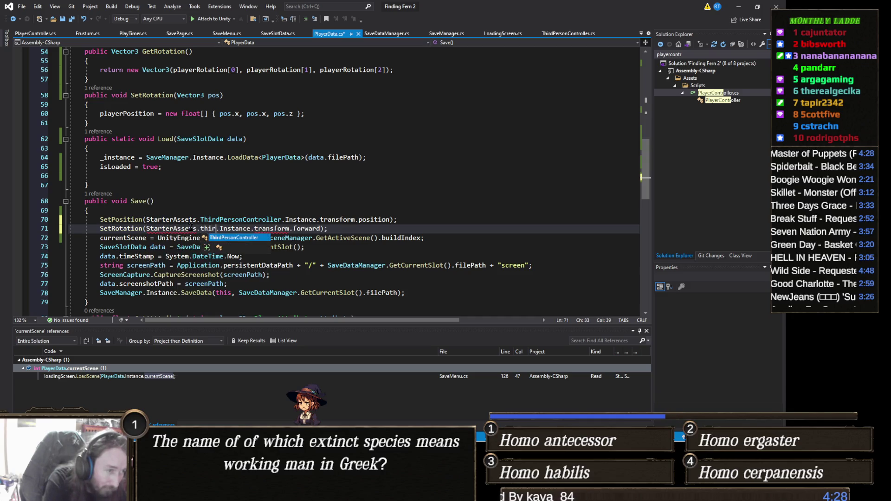
key("Tab")
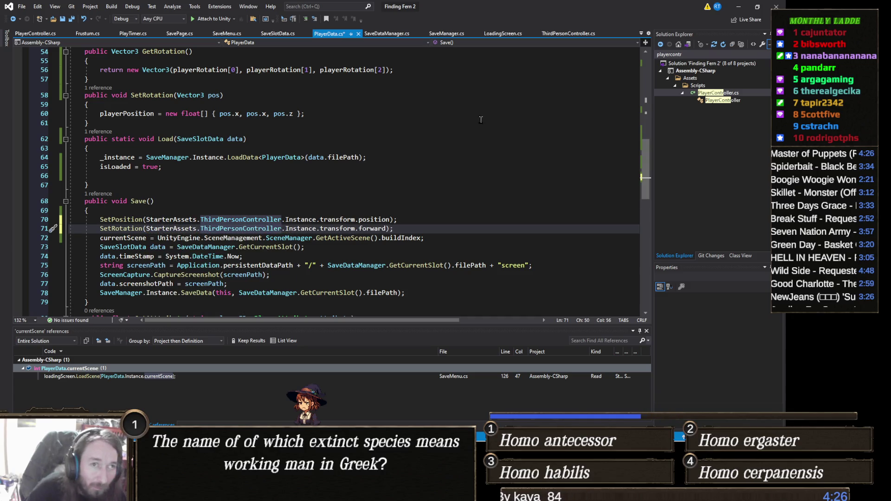
key("ctrl+s")
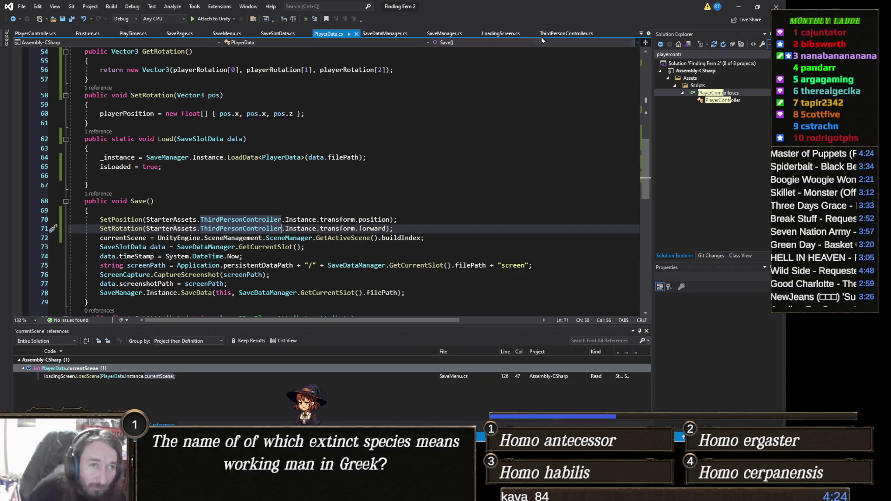
left_click(558, 33)
scroll(266, 217, "down", 20)
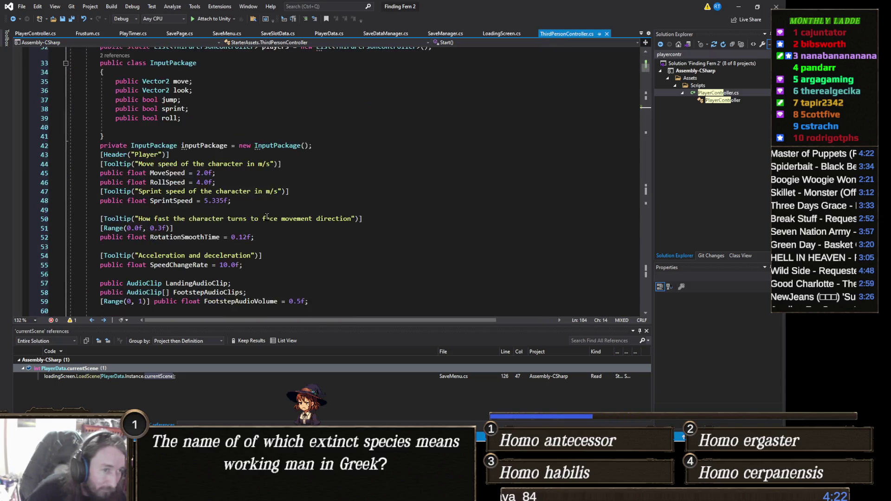
Add PlayerData.isLoaded = false; after the rotation line in Start() and save ThirdPersonController.cs.
scroll(267, 217, "down", 15)
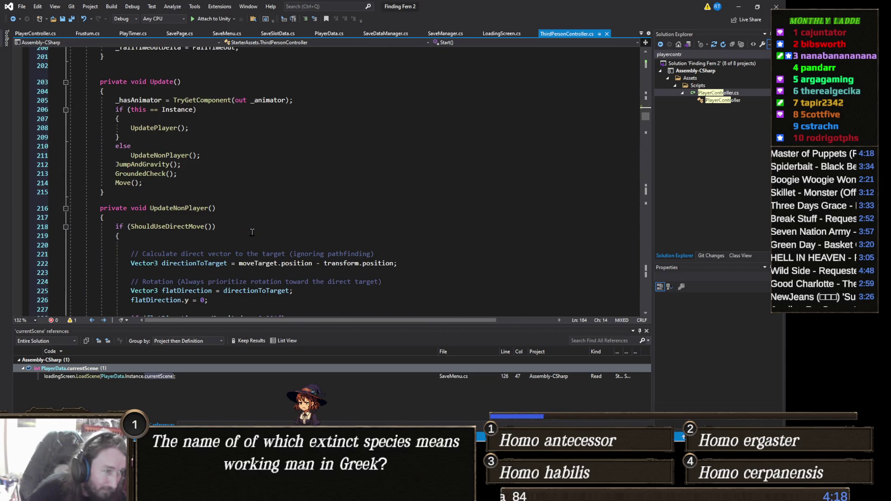
scroll(252, 231, "up", 10)
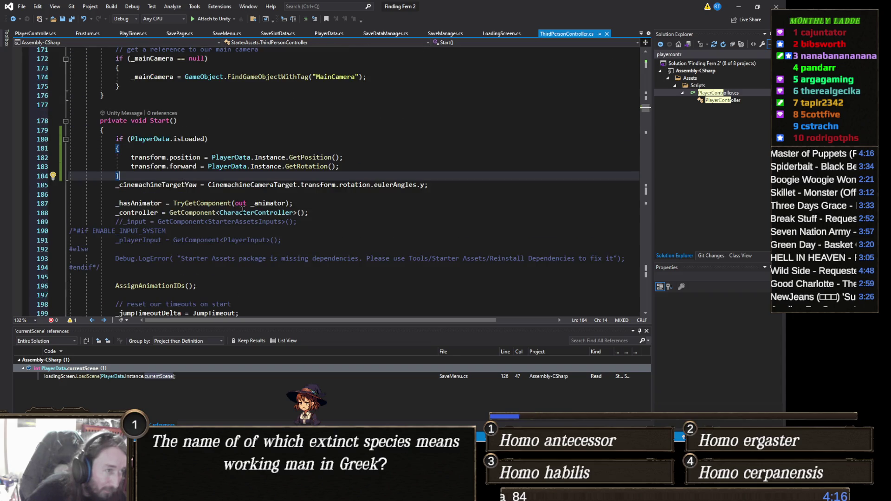
key("ctrl+Return")
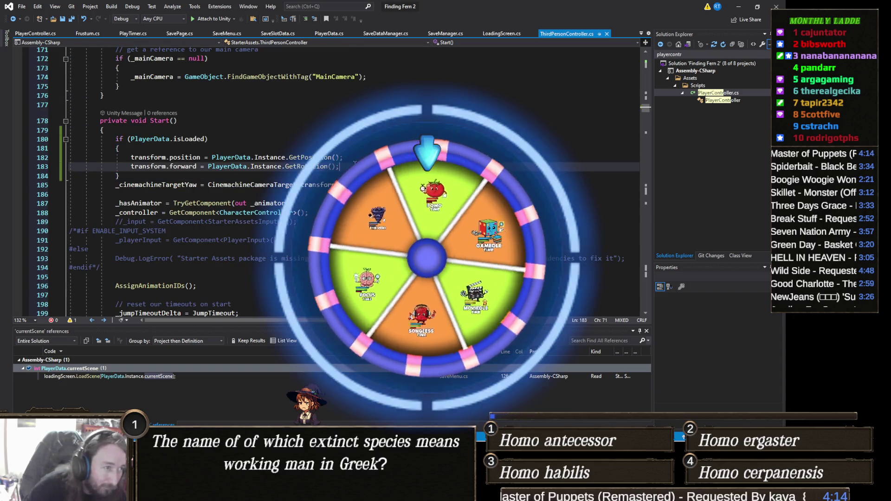
type("pla")
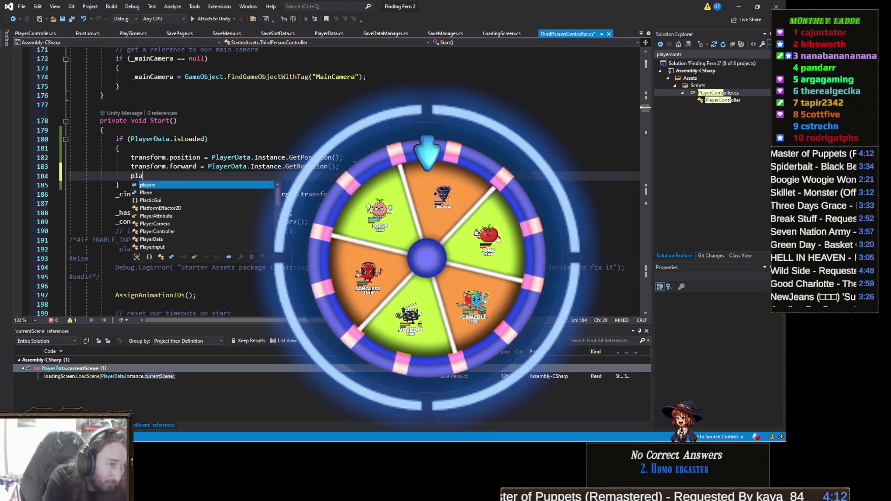
type("PlayerData.i")
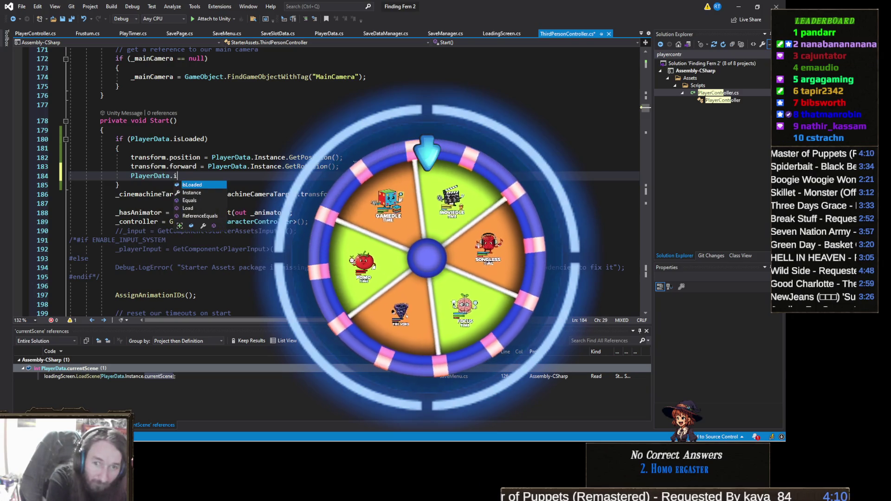
type("sloaded = fa")
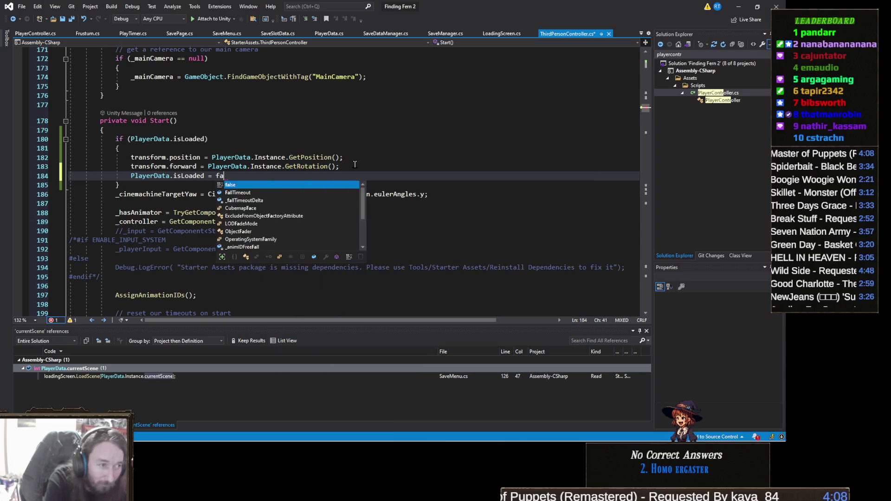
type("lse;")
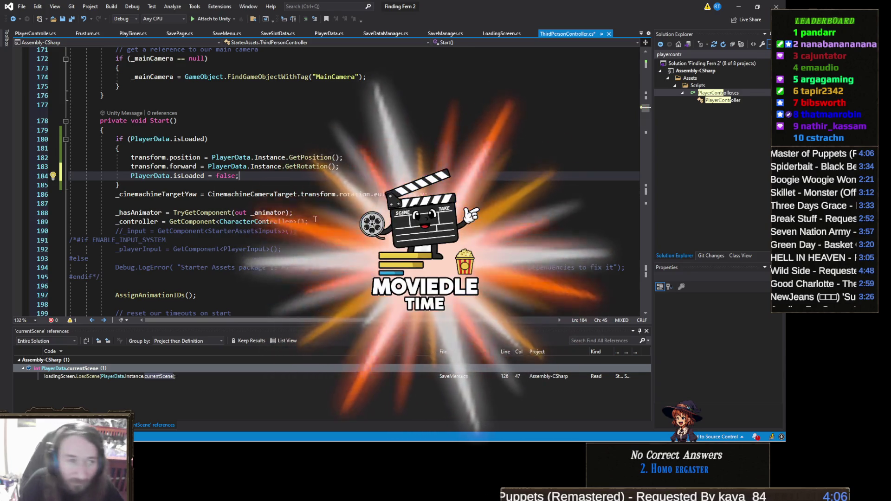
key("ctrl+s")
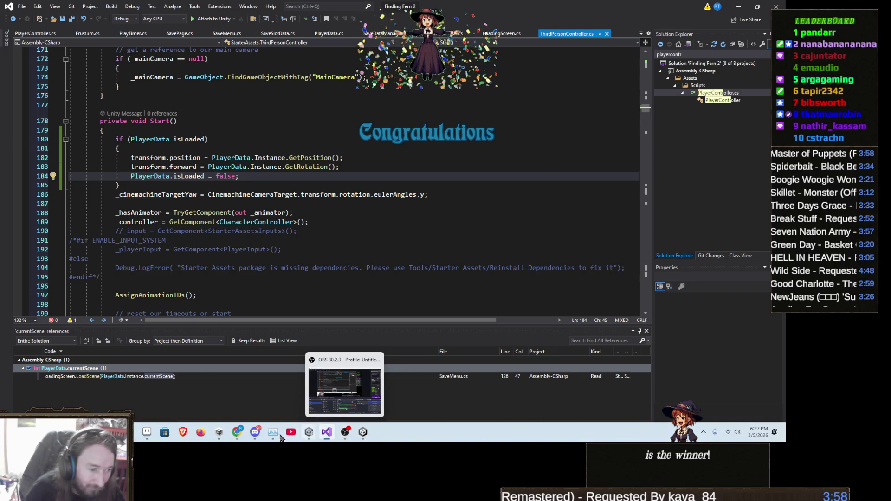
Back in Chrome, page the Moviemoji Past Games calendar back to May 2025 and open the May 3 puzzle.
mouse_move(244, 435)
left_click(280, 393)
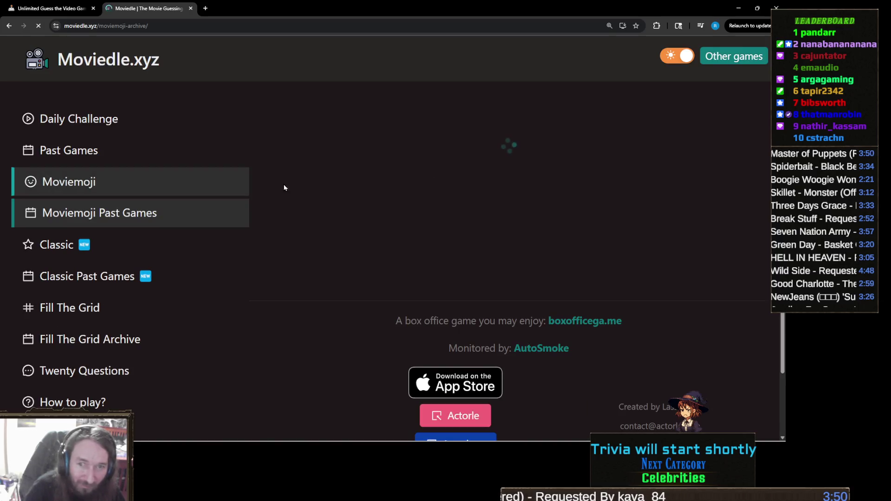
left_click(339, 128)
left_click(339, 128)
left_click(339, 128)
left_click(339, 128)
left_click(339, 128)
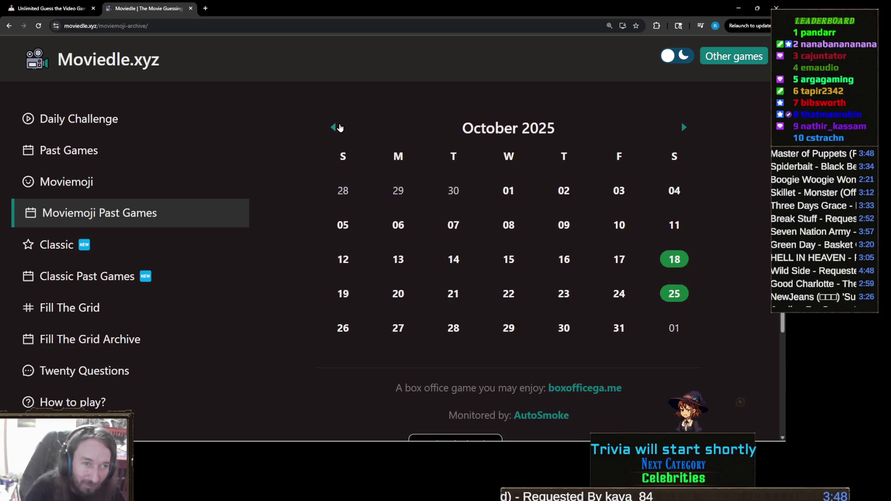
left_click(339, 128)
left_click(339, 128)
left_click(339, 128)
left_click(339, 128)
left_click(339, 127)
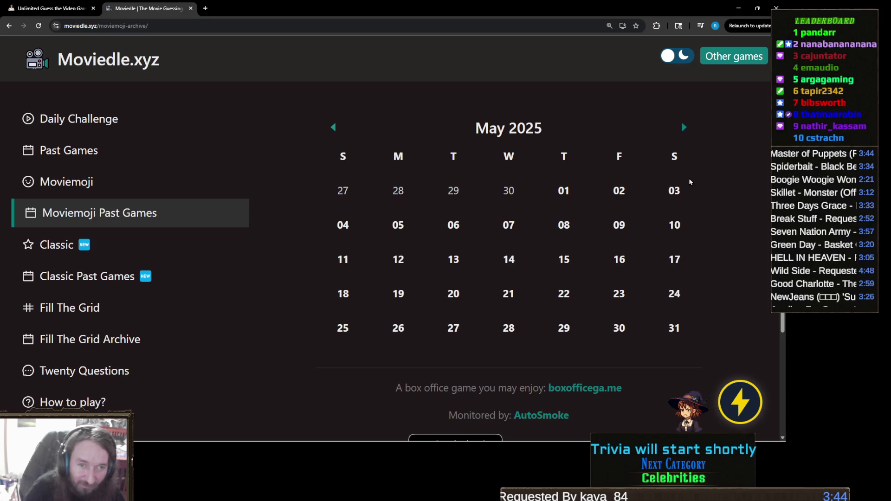
left_click(674, 192)
scroll(653, 199, "down", 3)
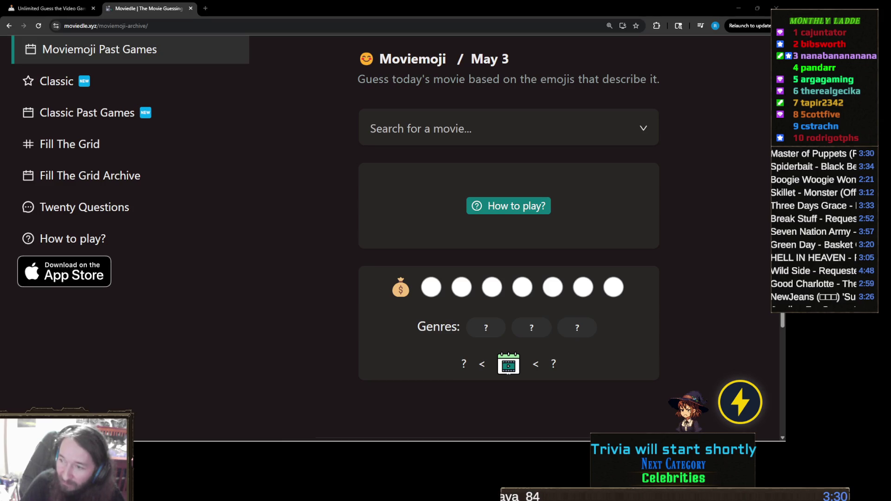
Guess The Wolf of Wall Street and then Margin Call.
mouse_move(288, 438)
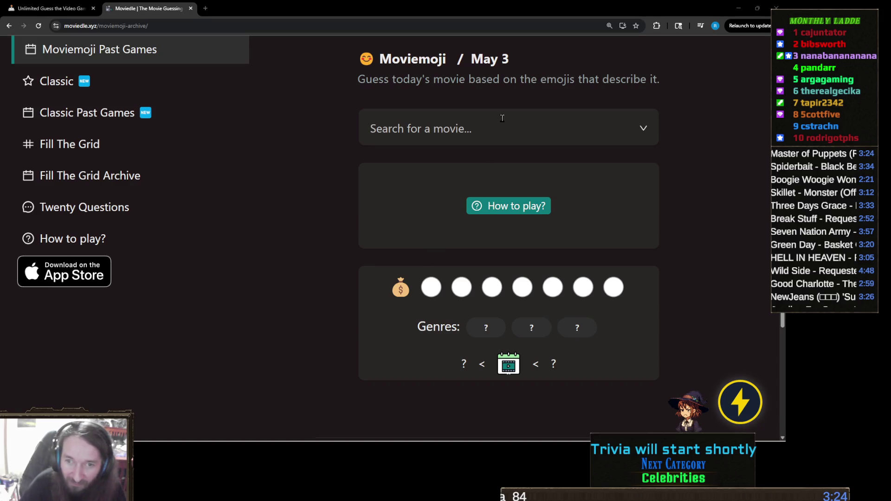
left_click(481, 119)
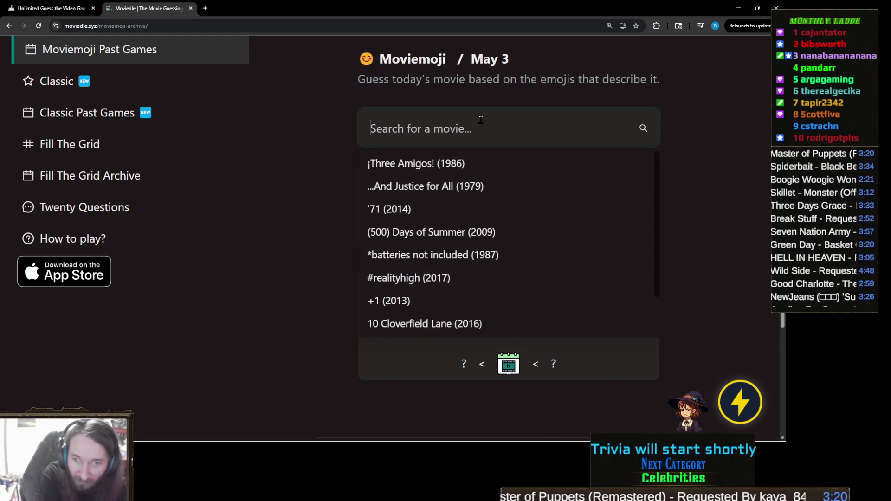
type("wolf of wall")
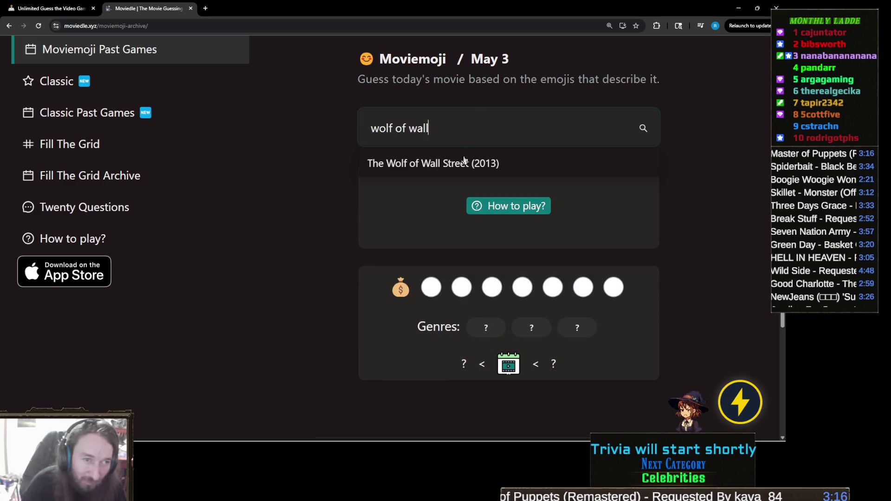
left_click(458, 163)
type("margin call")
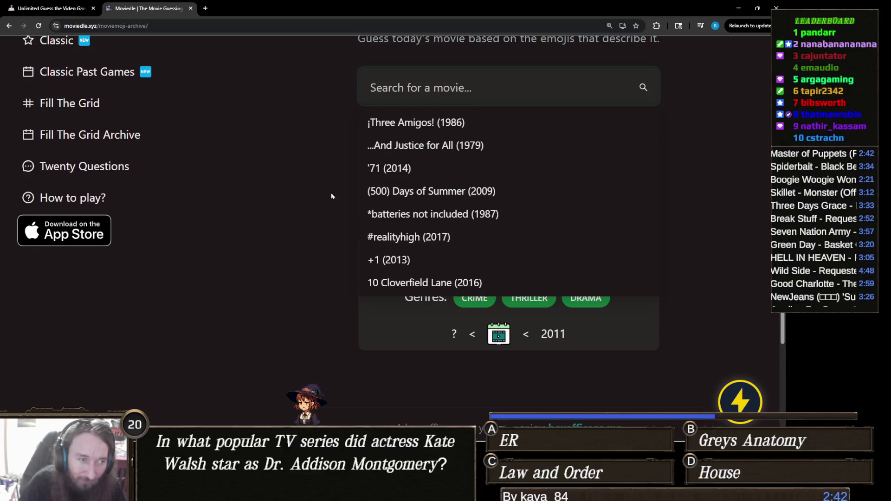
key("Return")
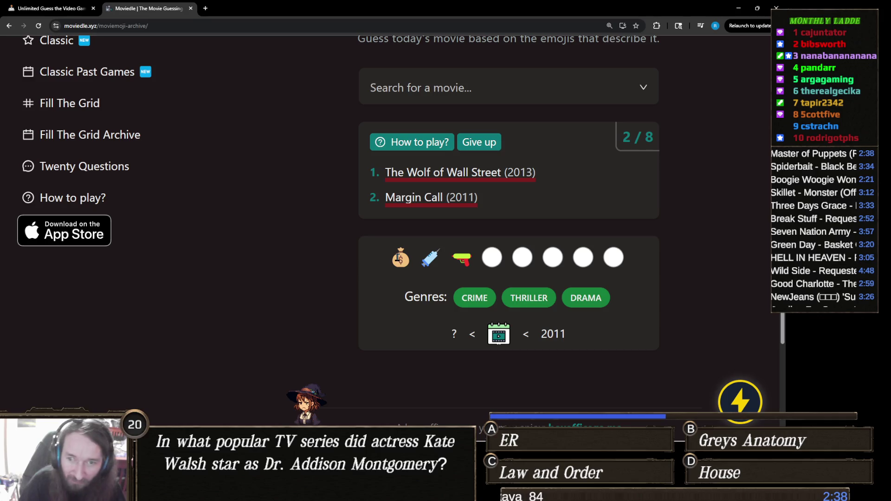
Guess Blow (2001) and then Wall Street (1987).
scroll(421, 234, "down", 1)
scroll(420, 233, "up", 1)
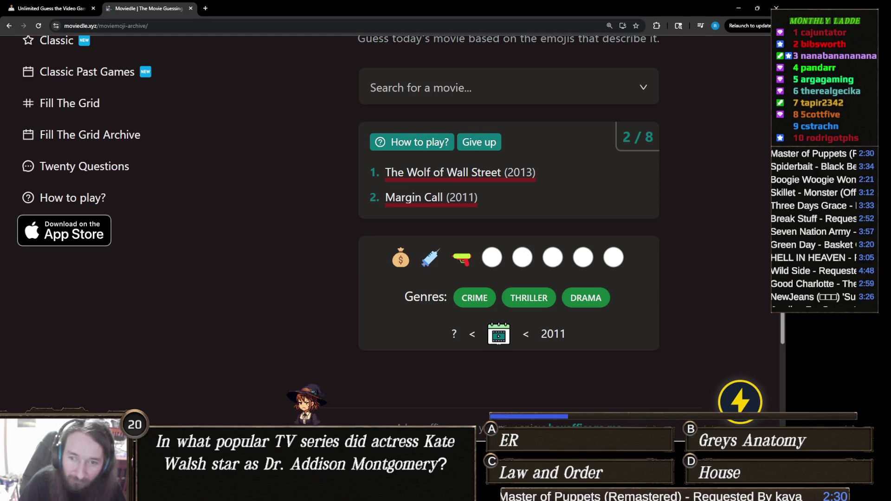
left_click(431, 91)
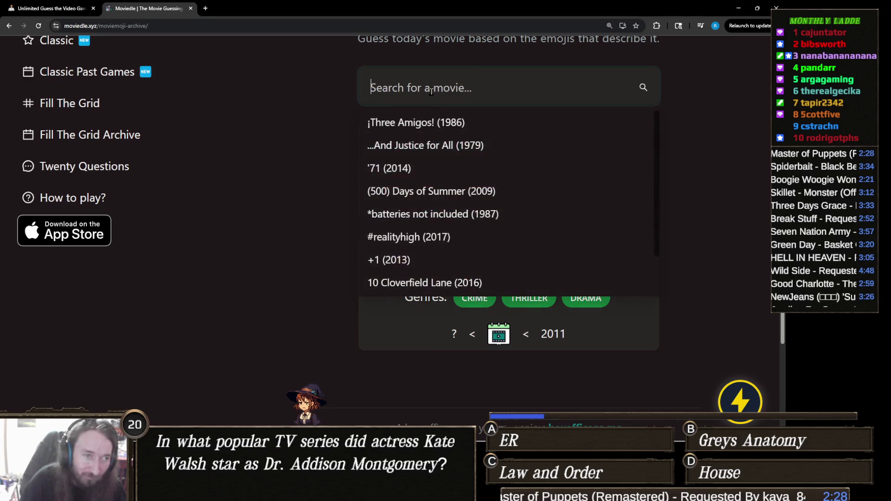
type("blow")
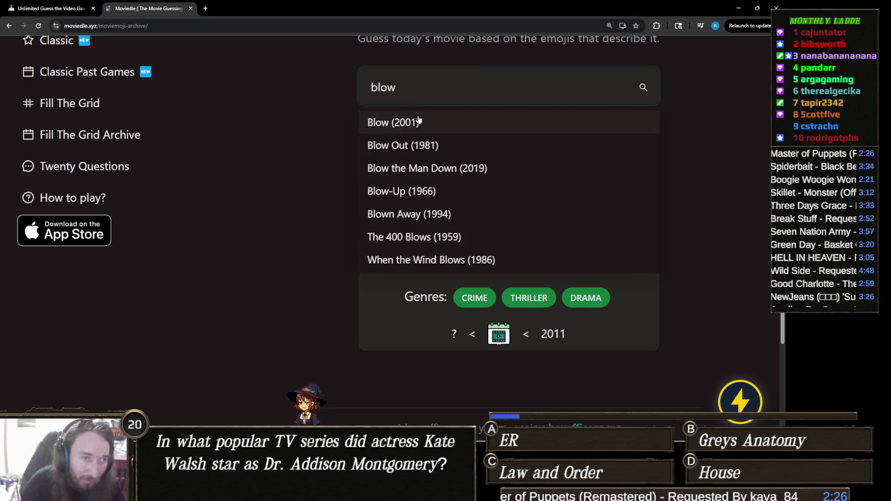
left_click(416, 122)
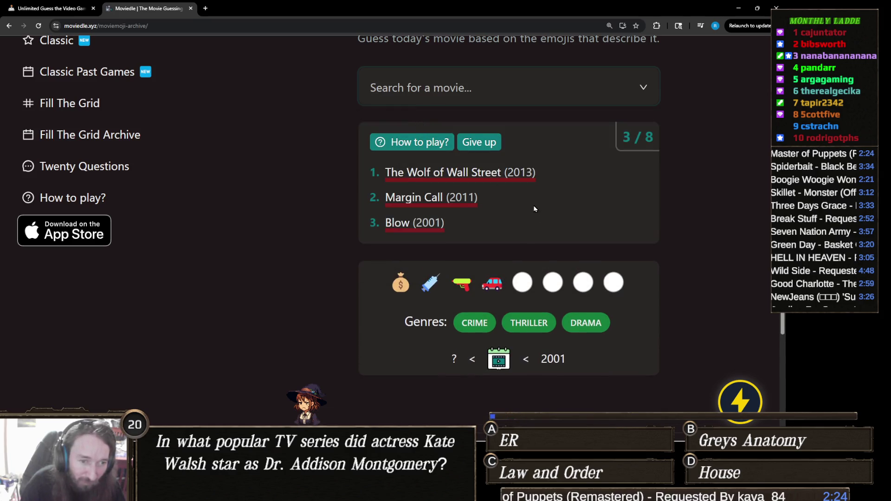
scroll(539, 202, "down", 1)
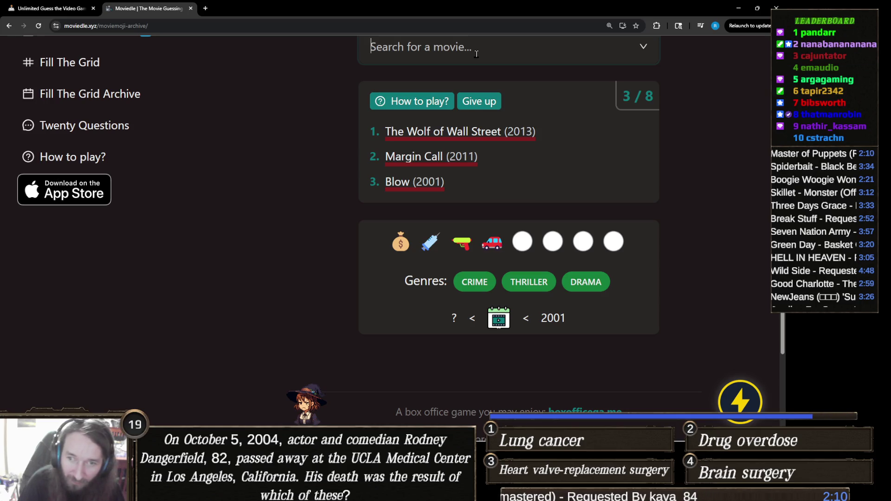
type("wall s")
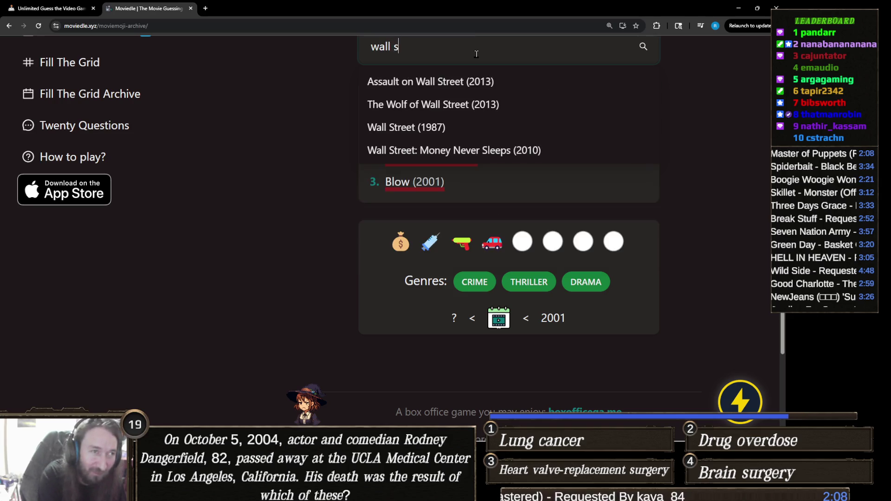
type("treet")
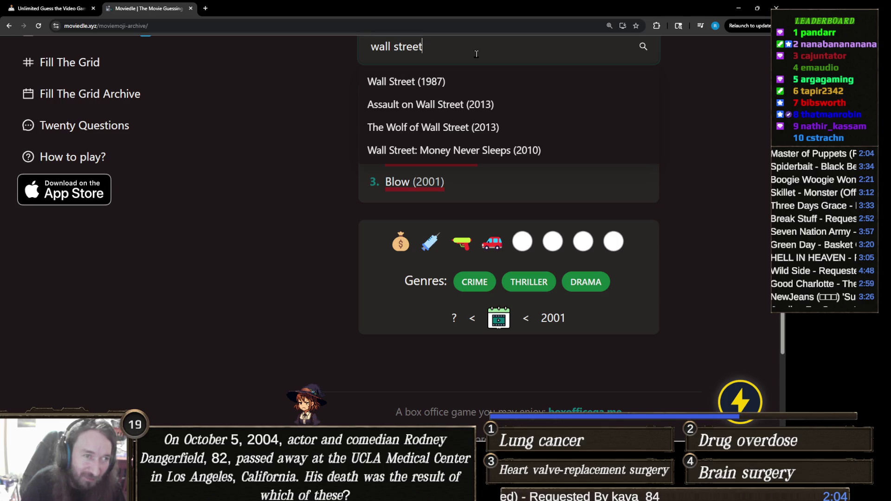
left_click(446, 83)
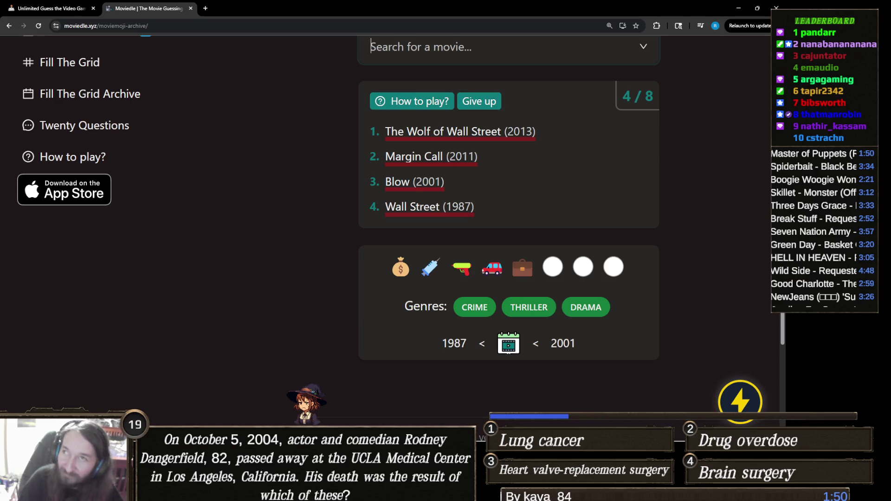
Drop a 'the godf' search, guess Pulp Fiction (1994), and zoom in on the emoji clues.
key("alt+Tab")
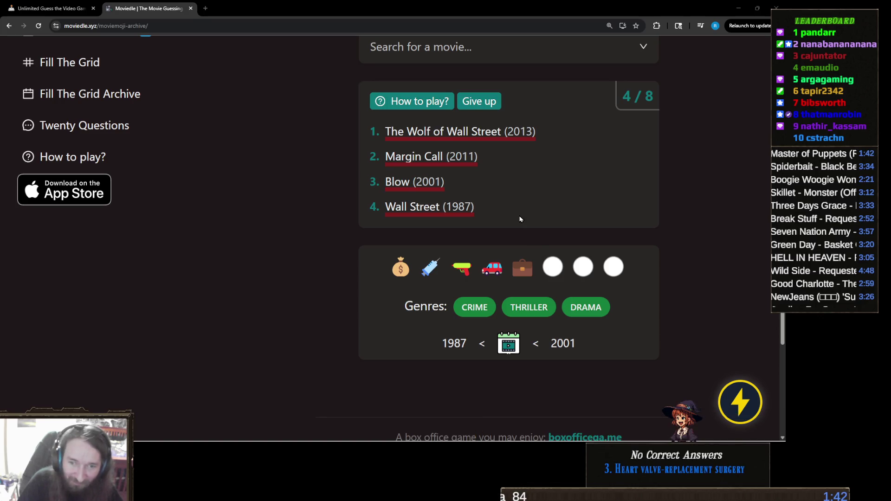
left_click(468, 53)
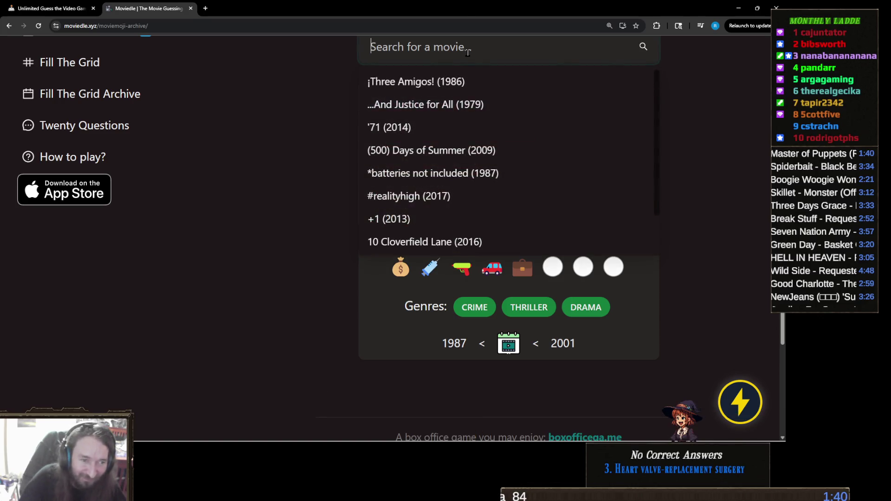
type("the godfa")
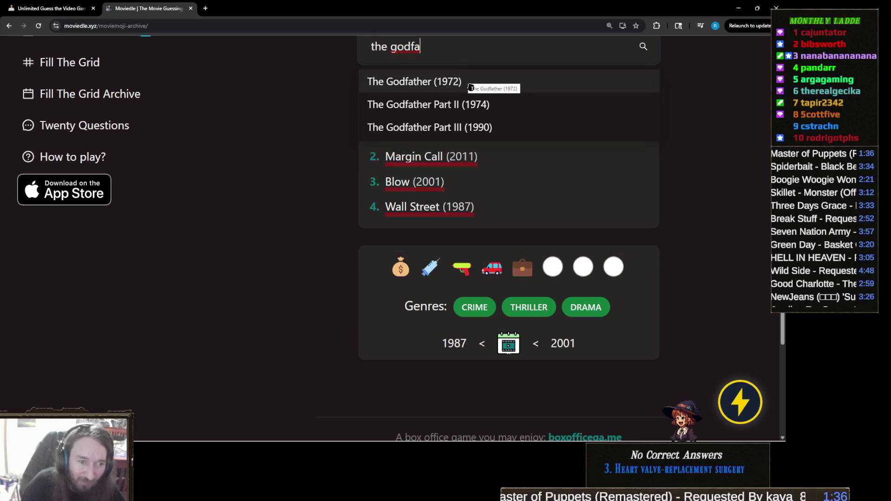
left_click(450, 380)
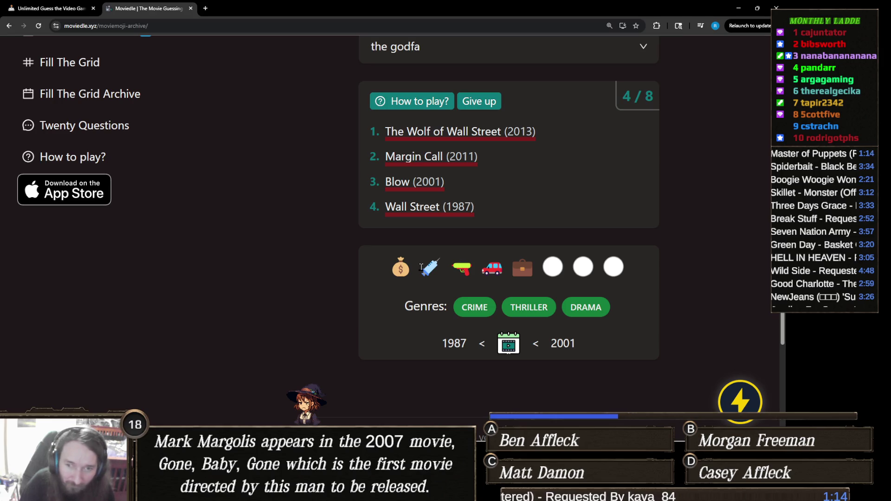
left_click(437, 56)
key("ctrl+a")
type("pulp")
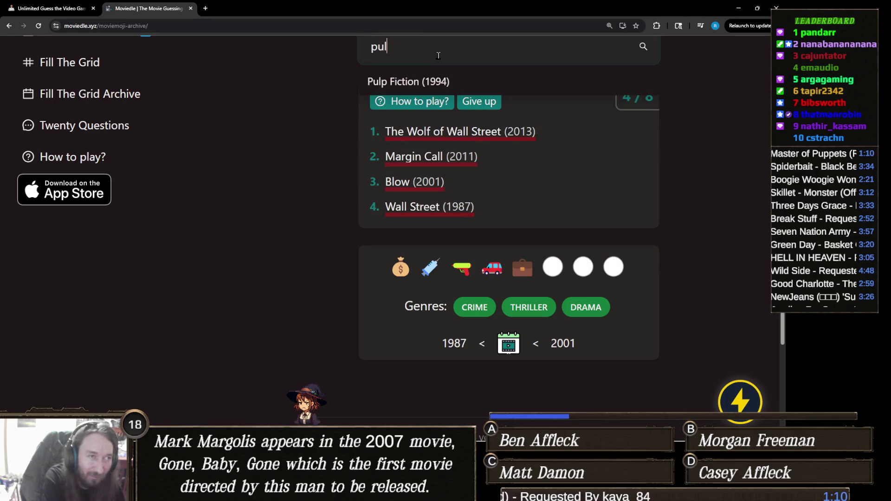
left_click(444, 78)
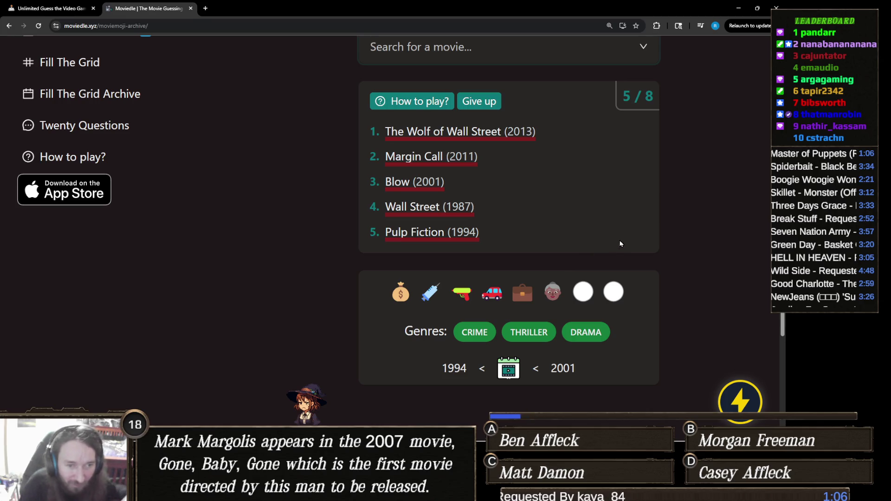
scroll(567, 291, "down", 1)
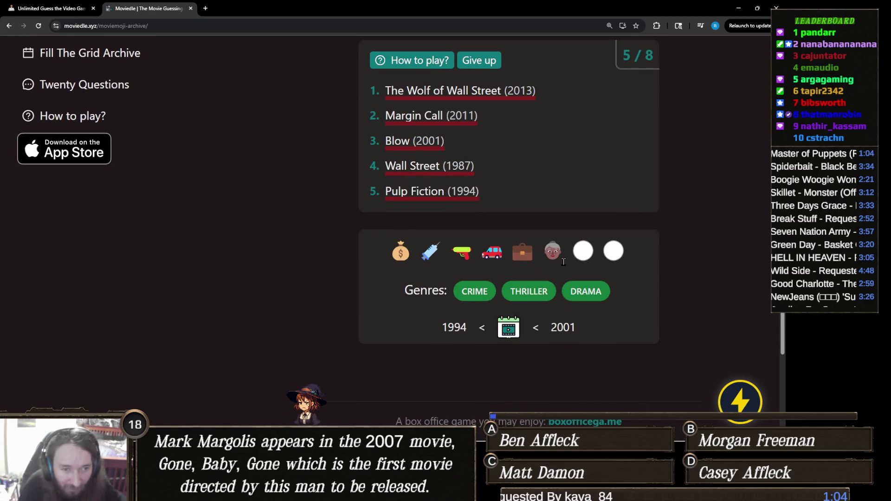
key("ctrl+plus")
key("ctrl+plus")
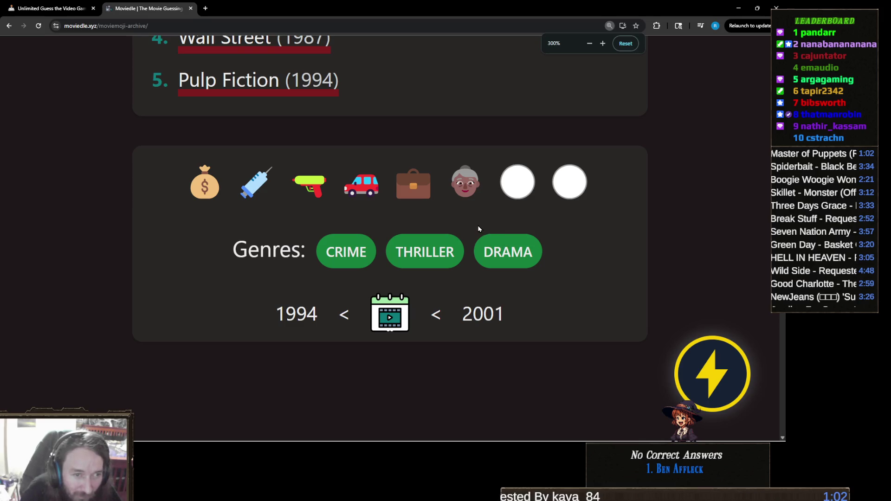
key("ctrl+plus")
scroll(520, 224, "down", 1)
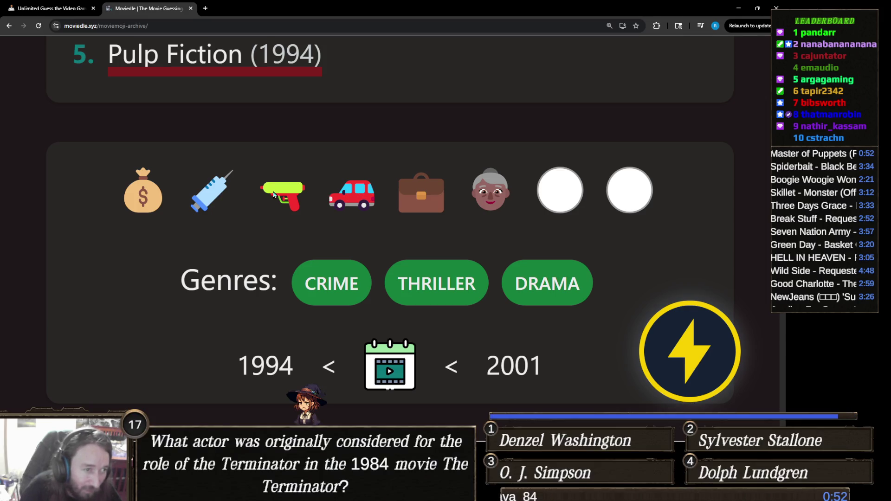
key("ctrl+minus")
key("ctrl+minus")
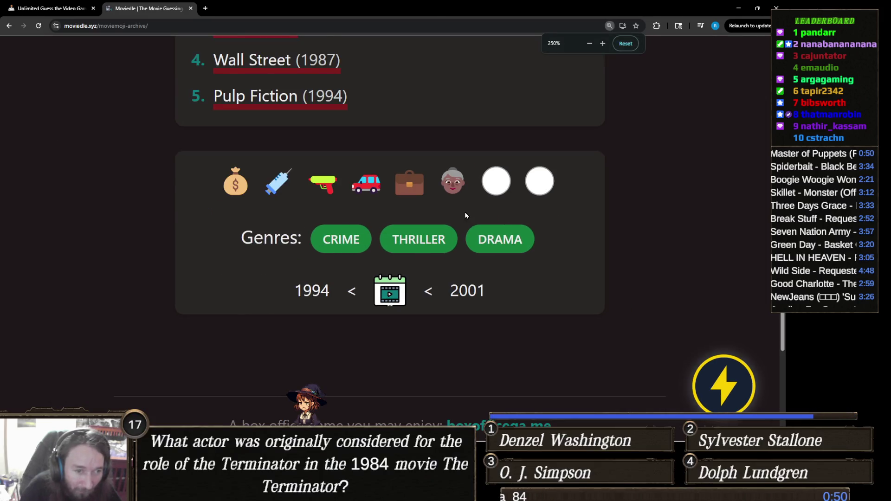
key("ctrl+minus")
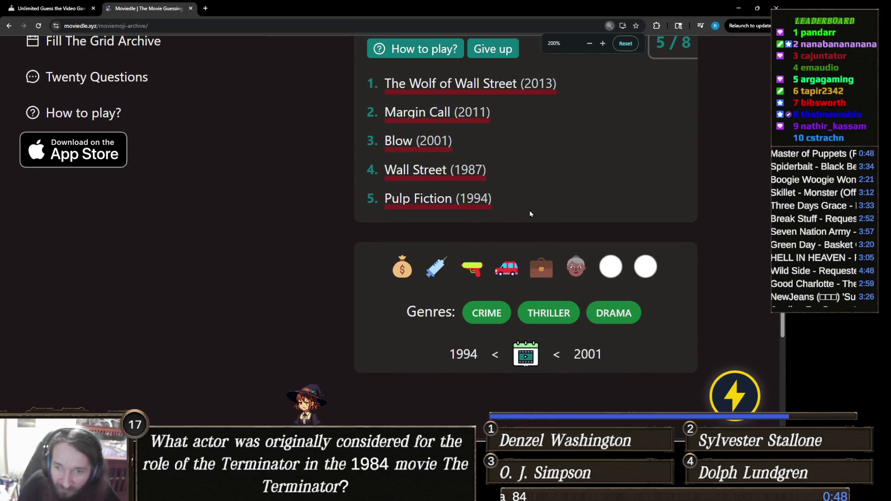
scroll(530, 213, "up", 1)
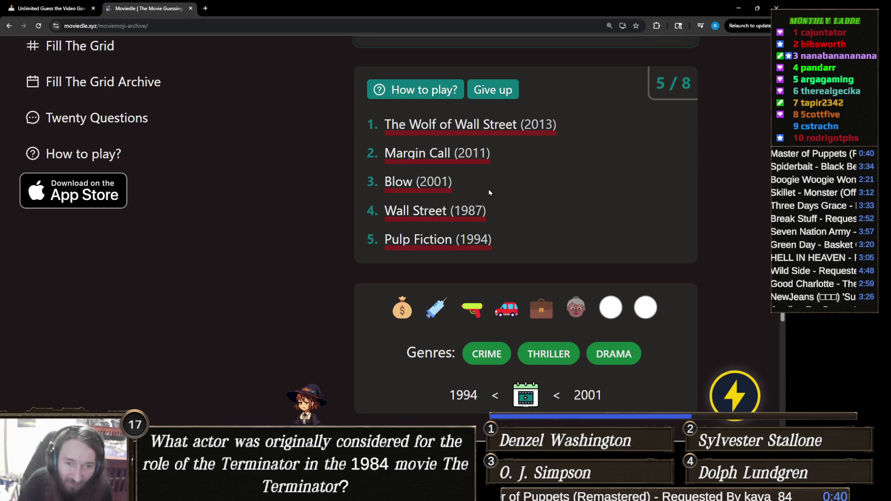
scroll(489, 192, "up", 2)
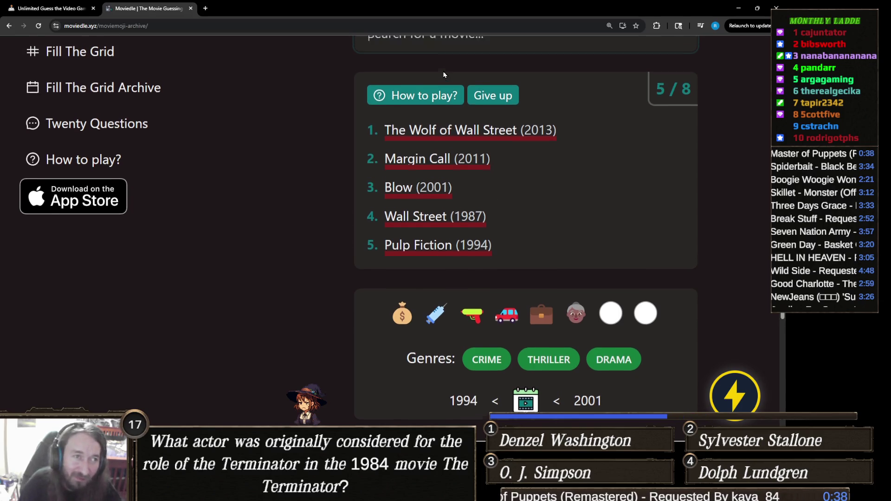
After briefly searching 'cradle', guess Bad Boys (1995) as the sixth guess.
left_click(439, 99)
type("bad b")
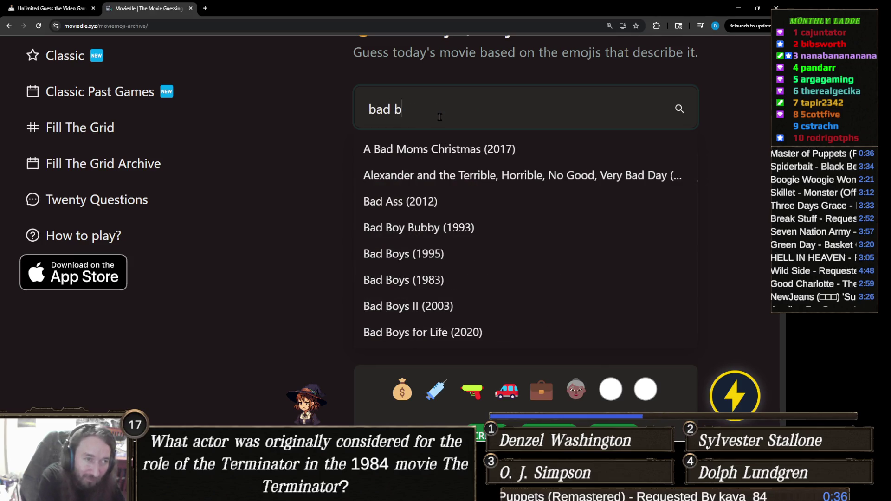
type("oys")
scroll(274, 216, "down", 2)
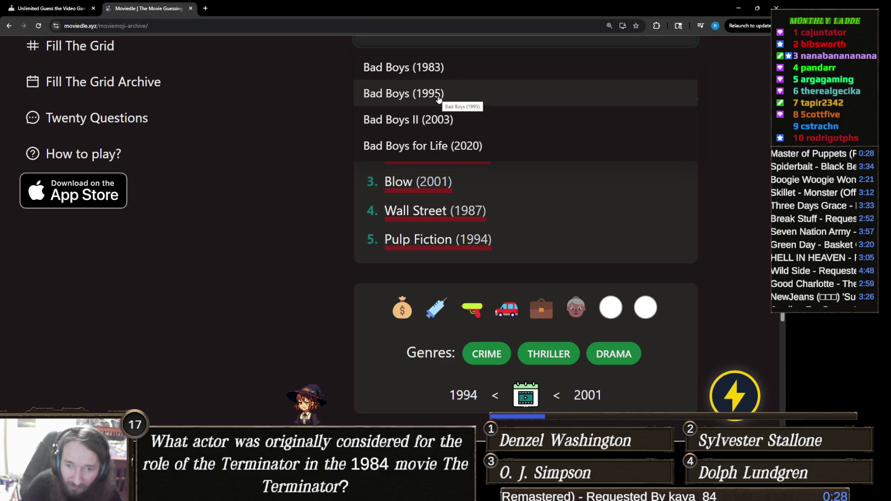
scroll(420, 212, "up", 1)
key("ctrl+a")
type("cradle")
scroll(365, 246, "down", 2)
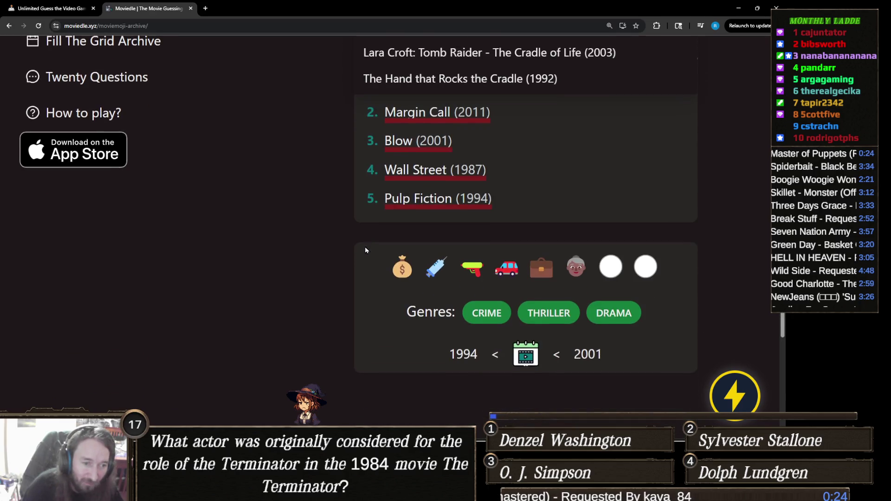
scroll(365, 249, "up", 2)
key("ctrl+a")
key("BackSpace")
type("bad boys")
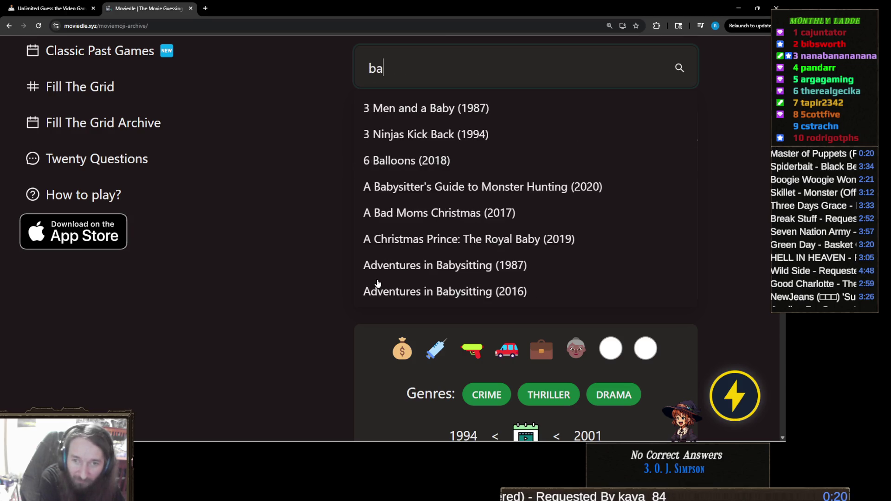
scroll(378, 279, "down", 1)
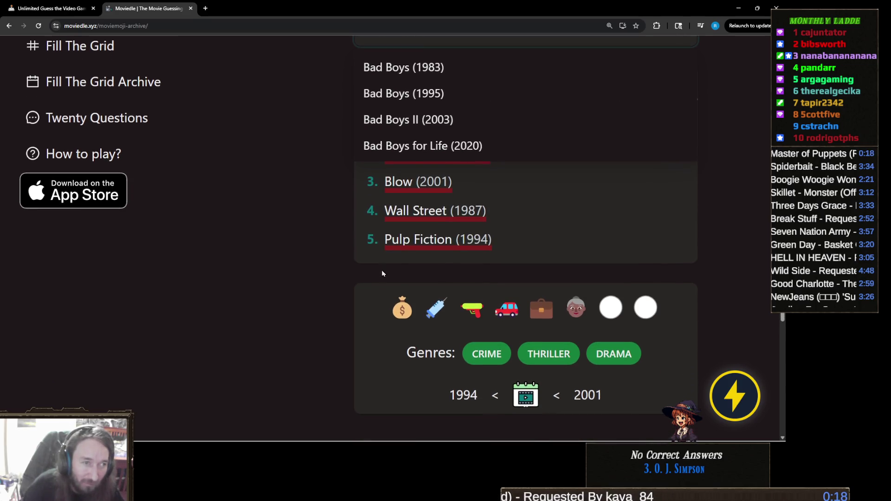
left_click(406, 95)
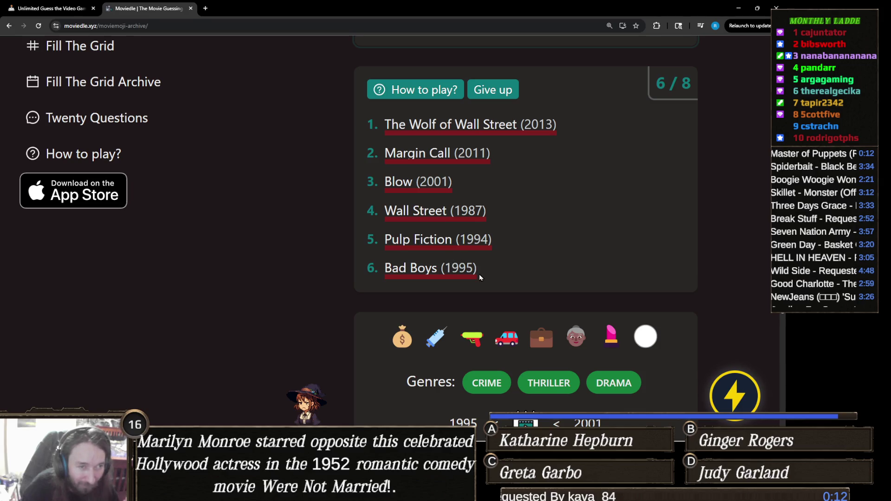
Scroll down the puzzle page and open a YouTube link in a new tab.
scroll(480, 274, "down", 1)
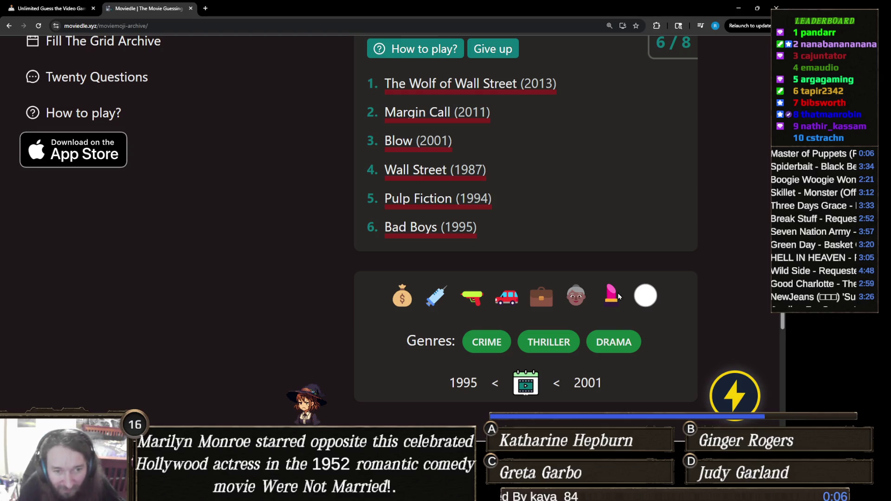
scroll(618, 296, "down", 1)
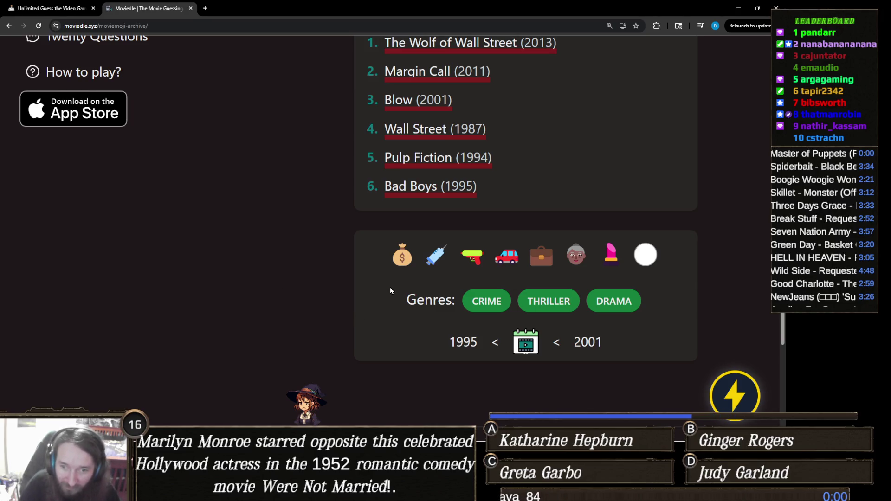
left_click(395, 275)
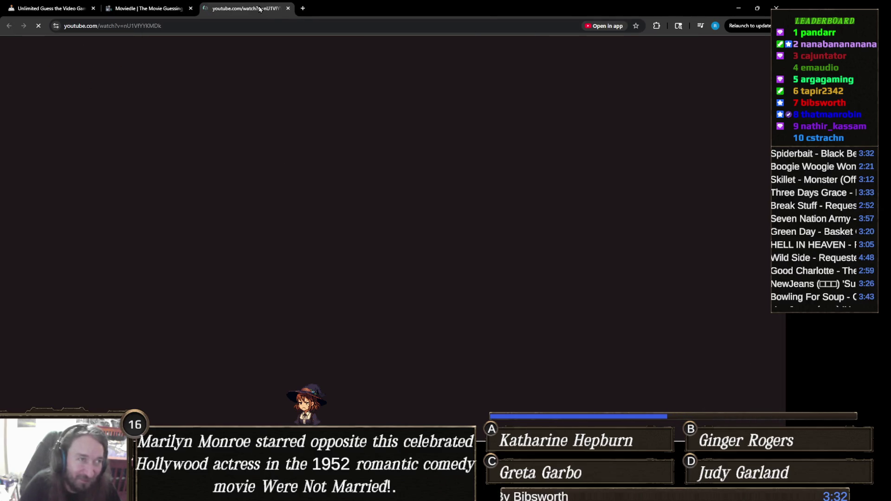
middle_click(260, 9)
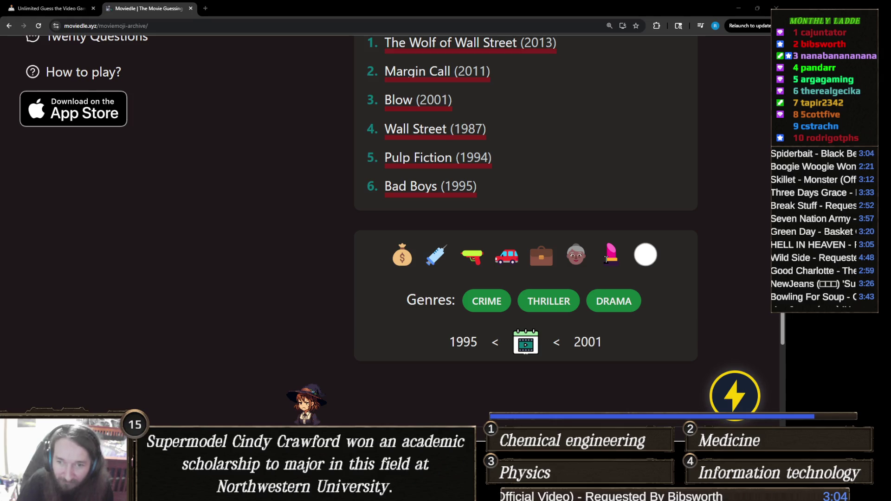
scroll(571, 228, "up", 3)
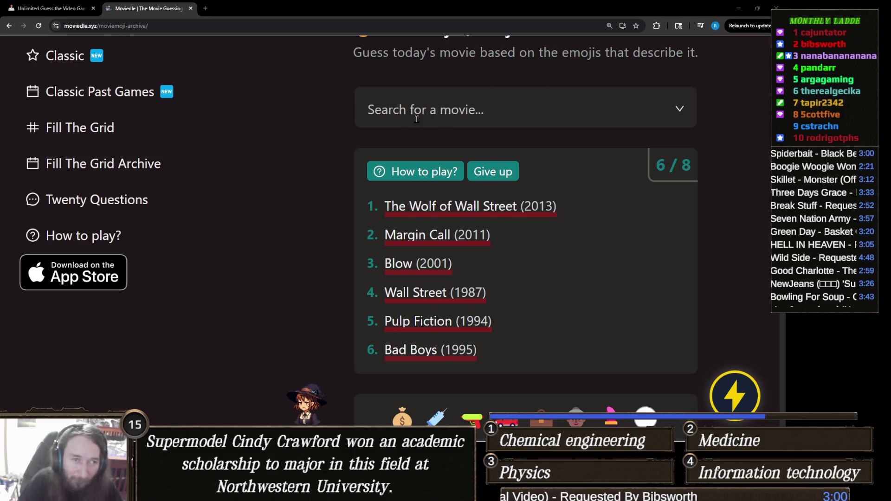
Search the movie list for 'don't be' and 'pretty' titles without submitting a guess.
left_click(488, 112)
type("don't be")
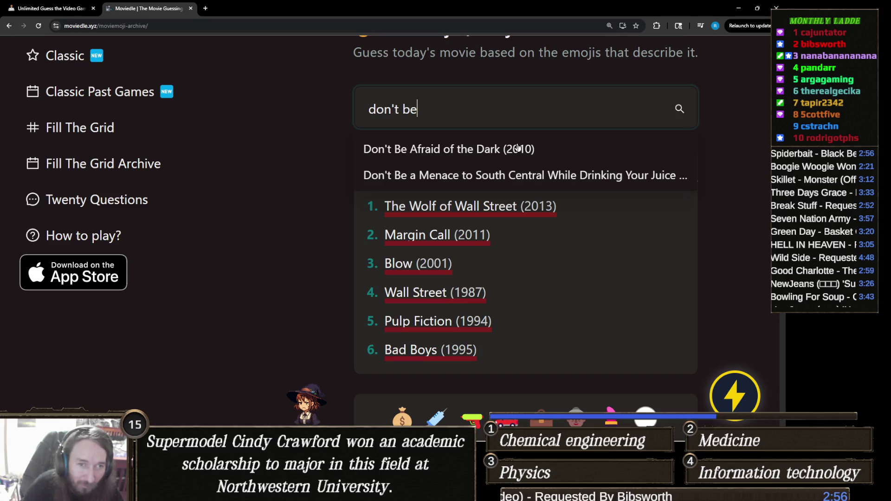
scroll(613, 181, "down", 1)
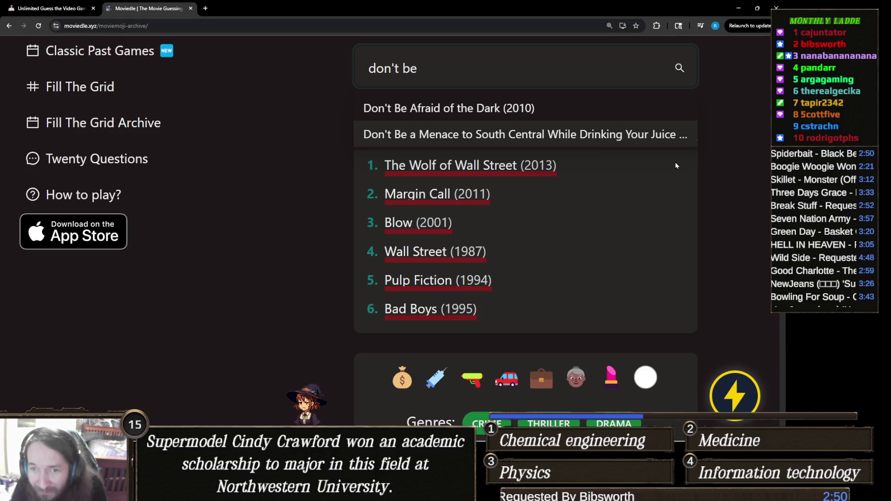
scroll(639, 209, "down", 3)
scroll(643, 197, "up", 1)
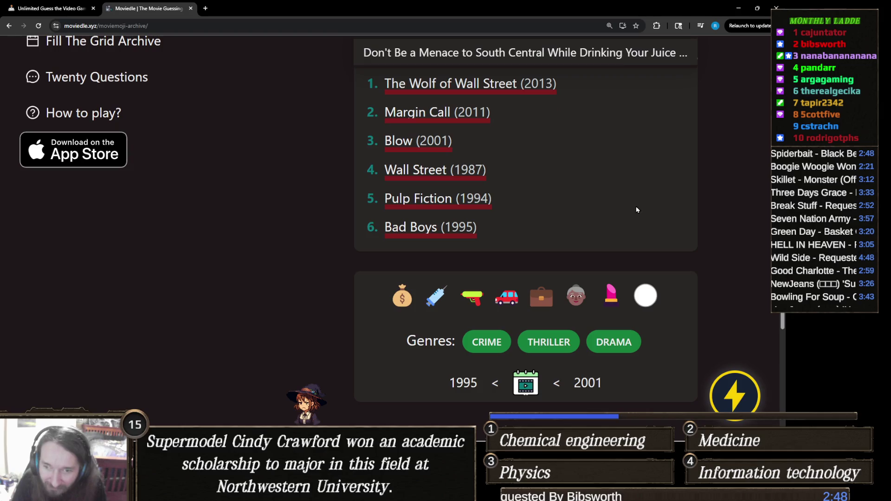
scroll(614, 222, "up", 1)
scroll(519, 204, "up", 1)
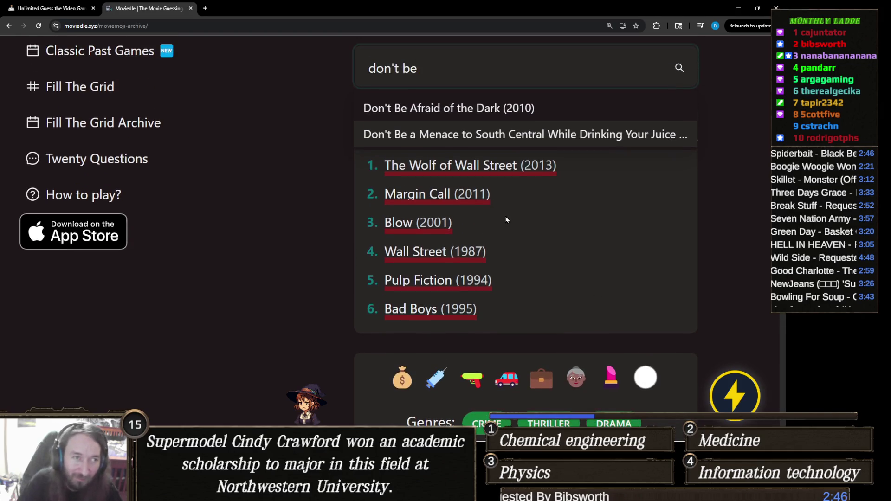
key("ctrl+a")
type("pretty")
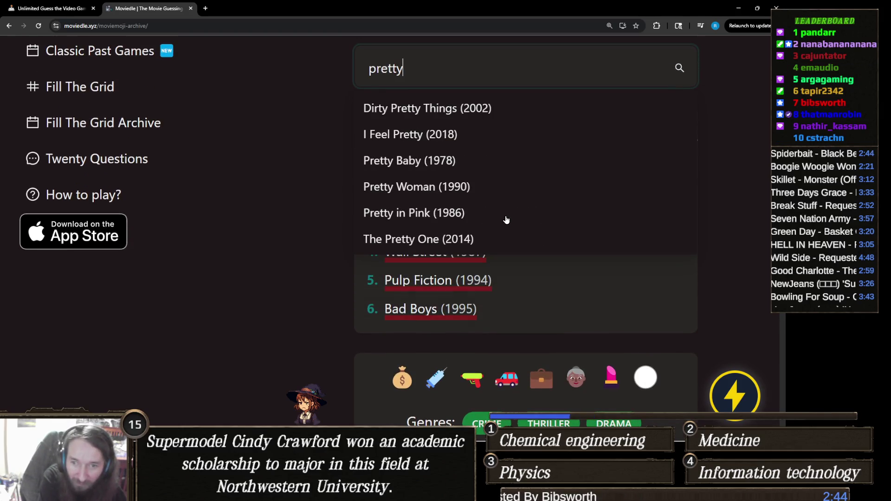
After trying 'set it', submit Jackie Brown (1997) as the next guess.
key("ctrl+a")
type("set if")
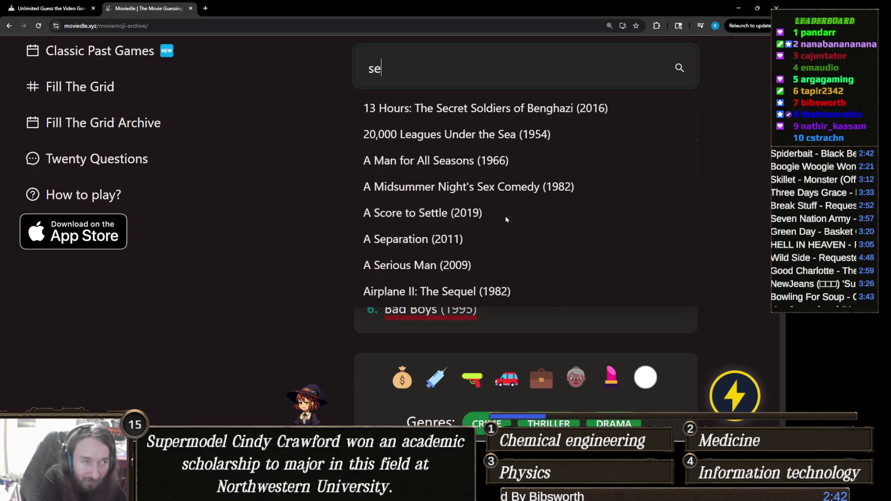
key("BackSpace")
key("BackSpace")
type("t f")
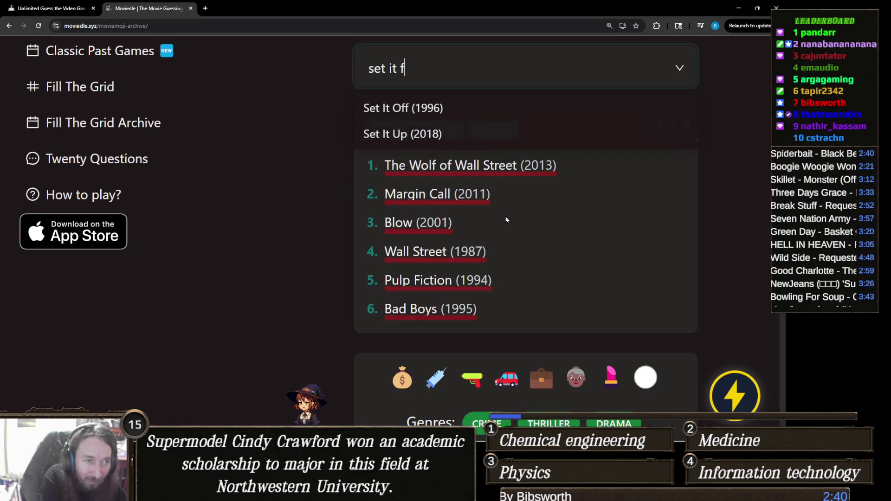
key("BackSpace")
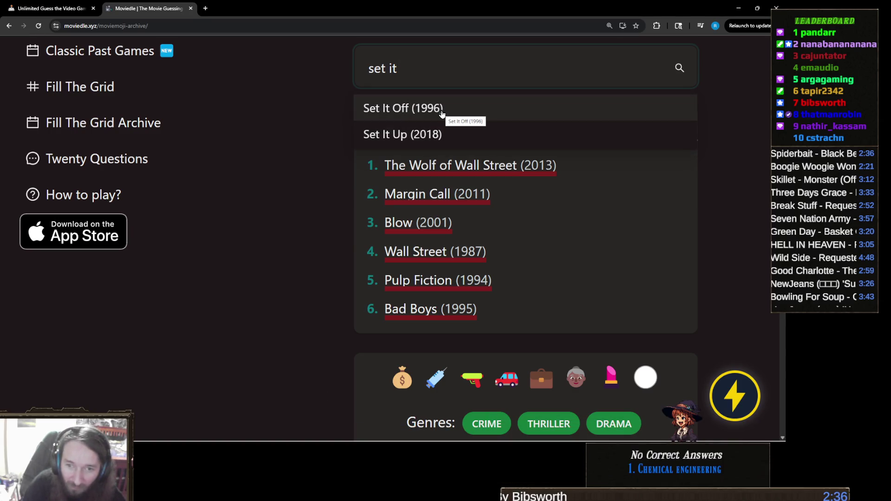
key("ctrl+a")
type("jack")
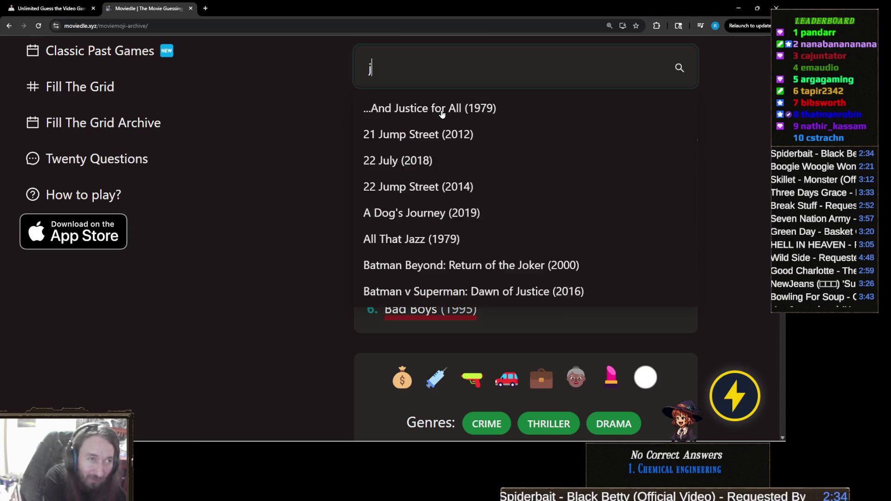
key("Escape")
type("ie")
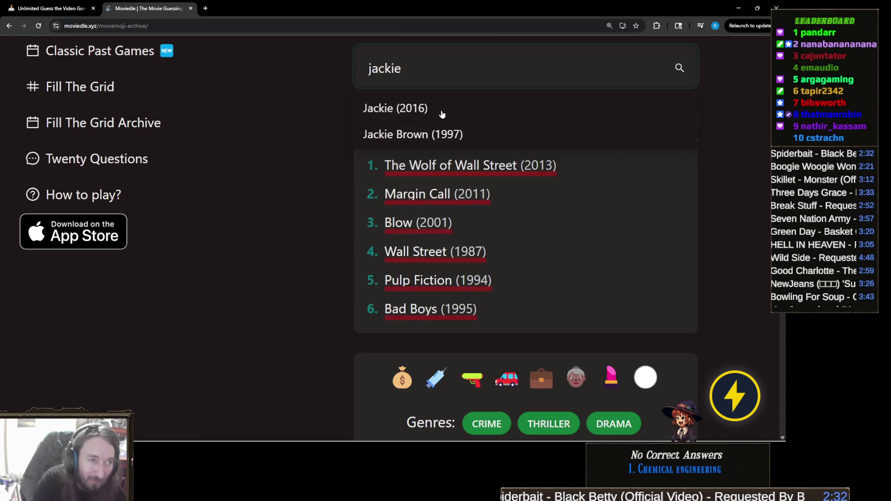
scroll(459, 134, "down", 1)
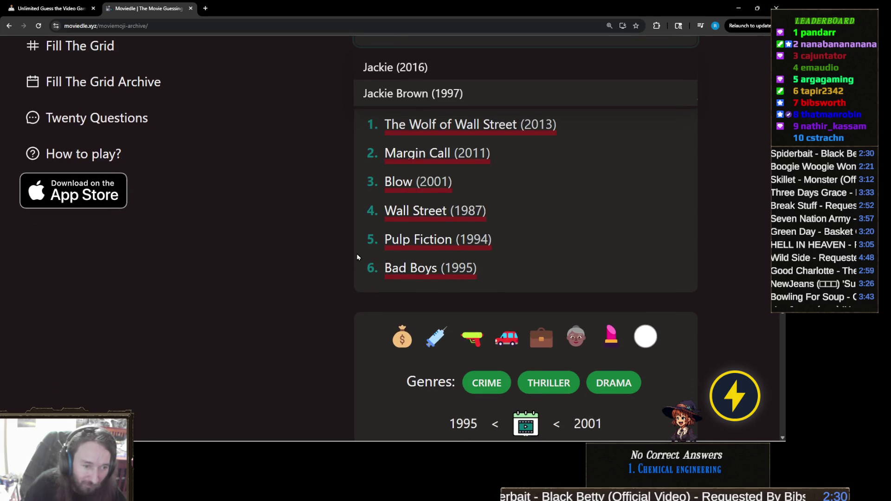
scroll(360, 252, "up", 1)
left_click(447, 134)
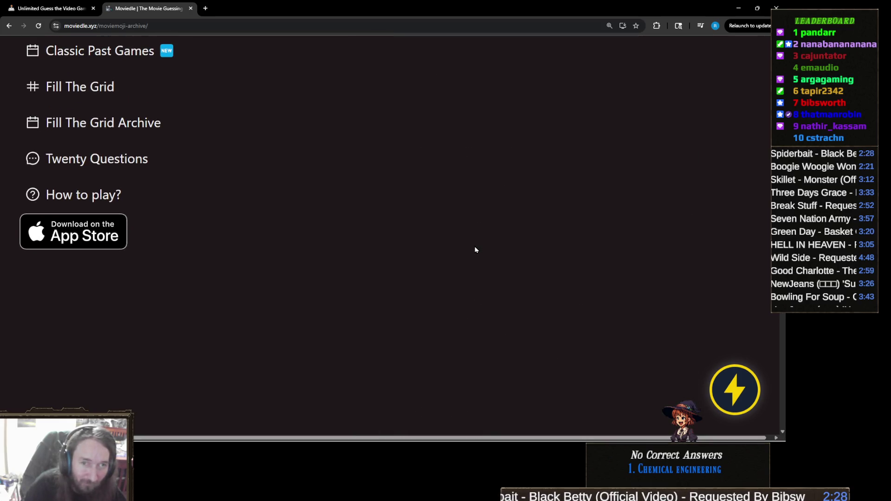
Scroll through the solved May 3 result, Jackie Brown in 7 guesses.
scroll(465, 298, "up", 2)
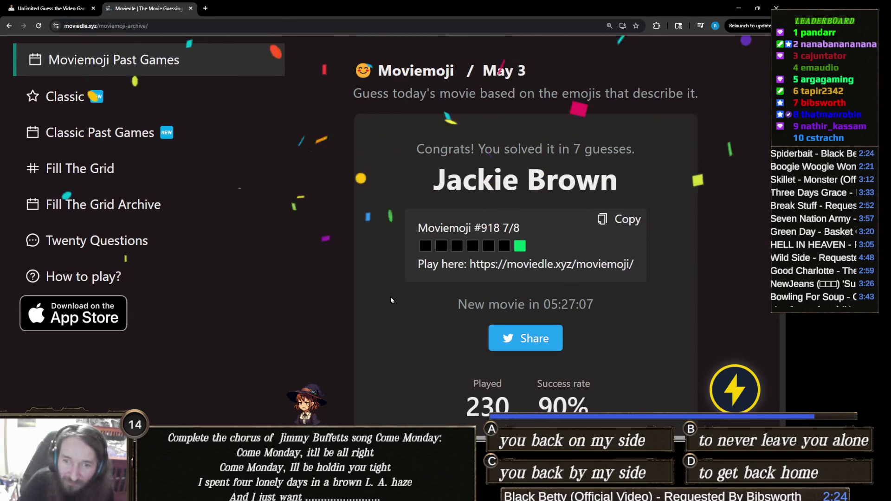
scroll(413, 278, "down", 5)
scroll(414, 278, "down", 10)
scroll(381, 274, "up", 8)
scroll(381, 274, "up", 8)
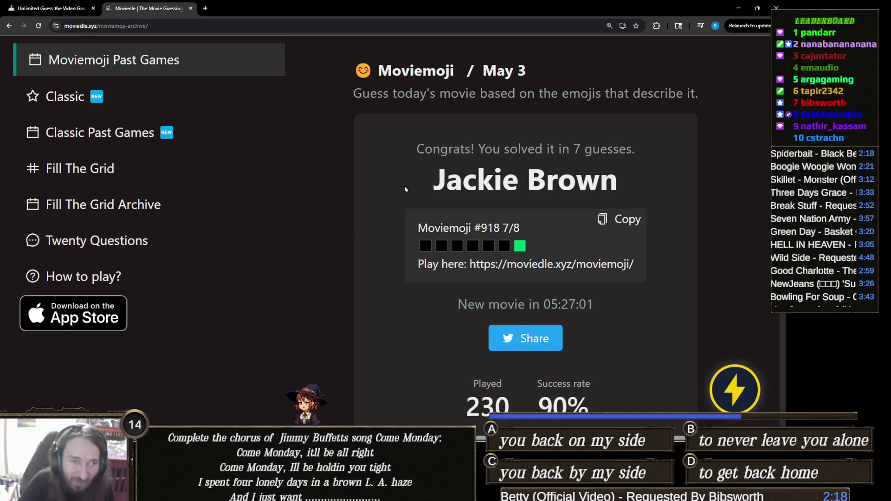
scroll(325, 171, "up", 2)
Return to Moviemoji Past Games, page back to May 2025, and open the May 4 puzzle.
left_click(174, 140)
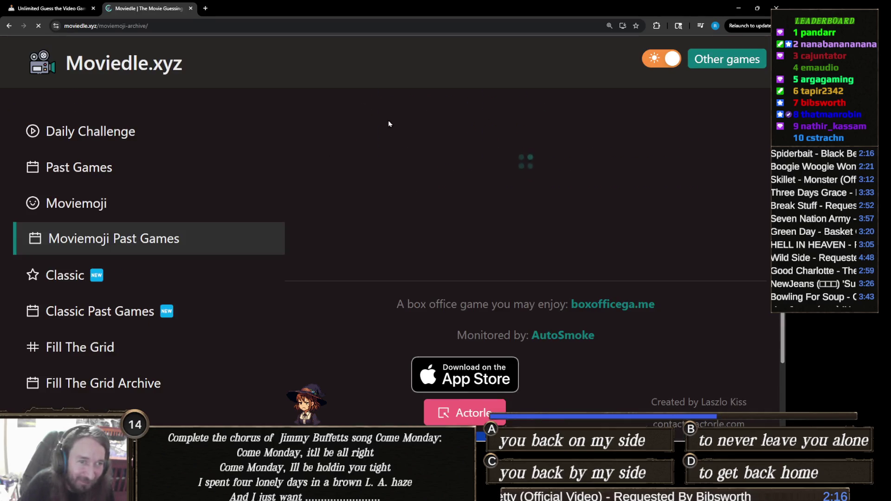
left_click(326, 144)
left_click(326, 144)
left_click(326, 144)
left_click(327, 144)
left_click(326, 144)
left_click(327, 143)
left_click(326, 144)
left_click(326, 144)
left_click(326, 144)
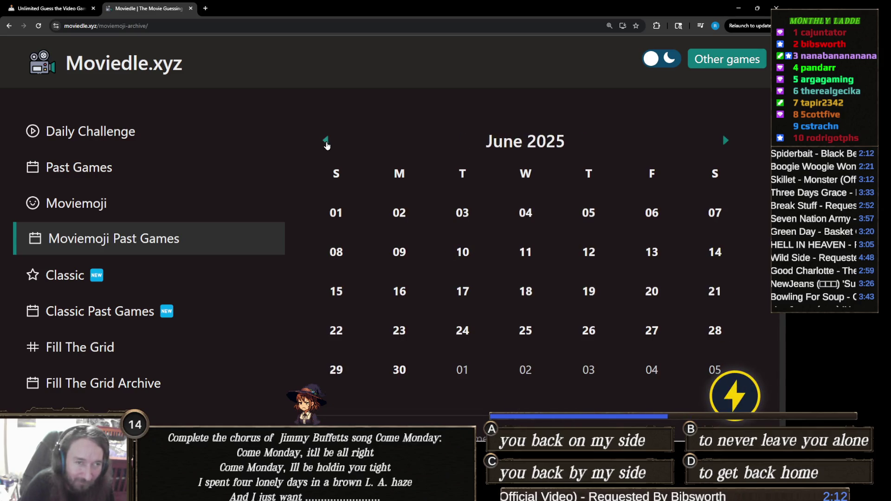
left_click(326, 144)
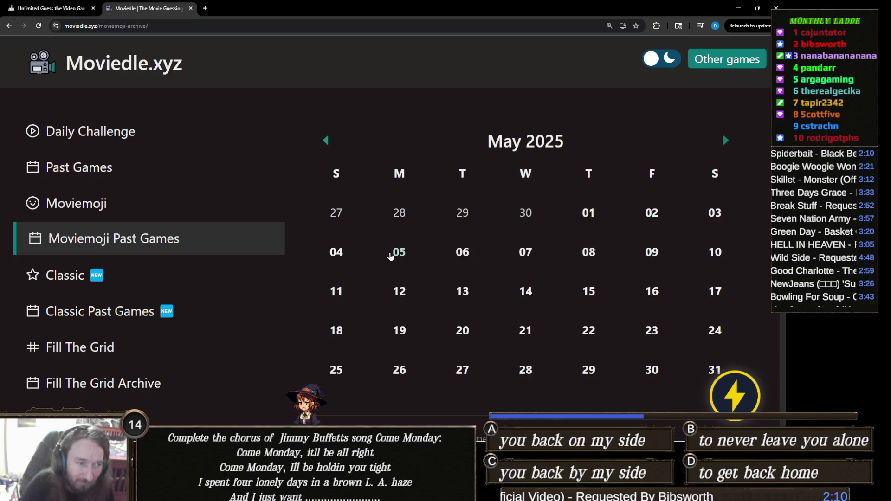
left_click(336, 252)
scroll(456, 224, "down", 3)
Abandon a 'star wars' search and guess Star Wars: Episode II - Attack of the Clones (2002) via 'episode'.
scroll(457, 224, "down", 1)
left_click(490, 130)
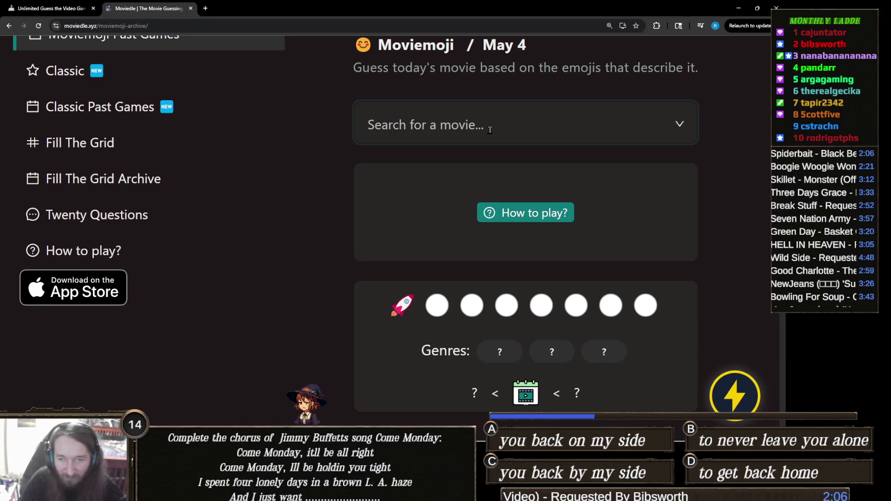
type("star w")
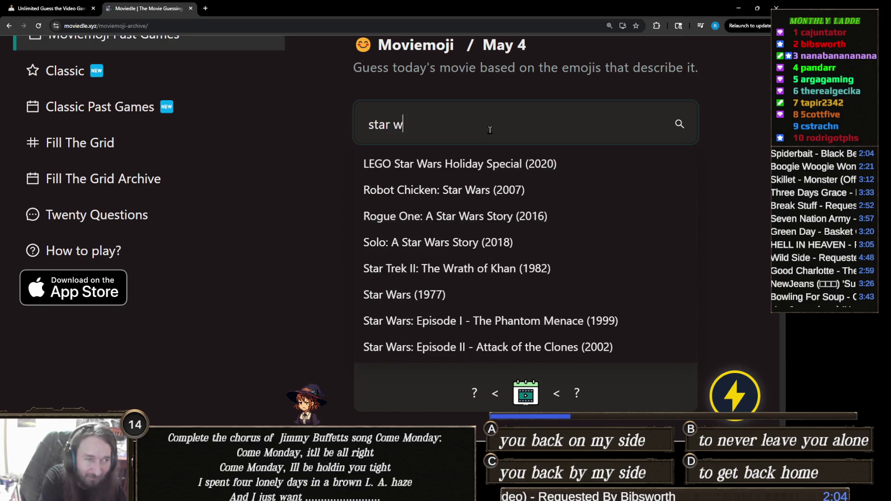
type("ars")
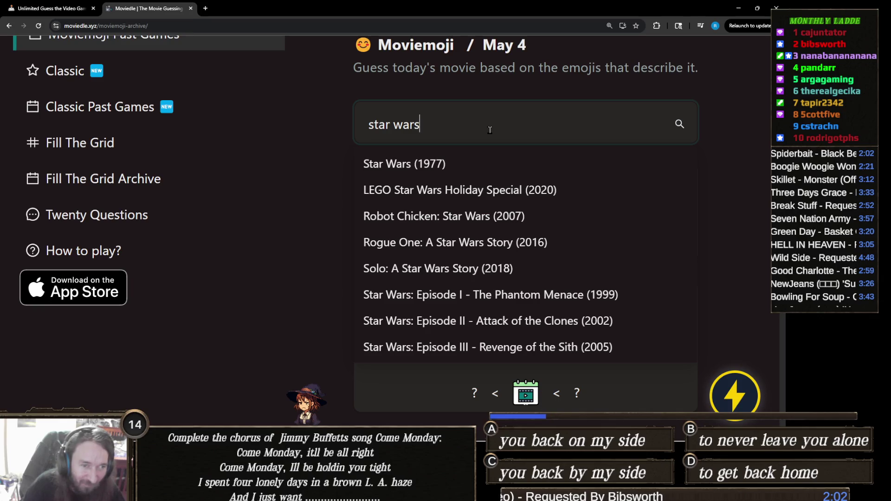
key("ctrl+a")
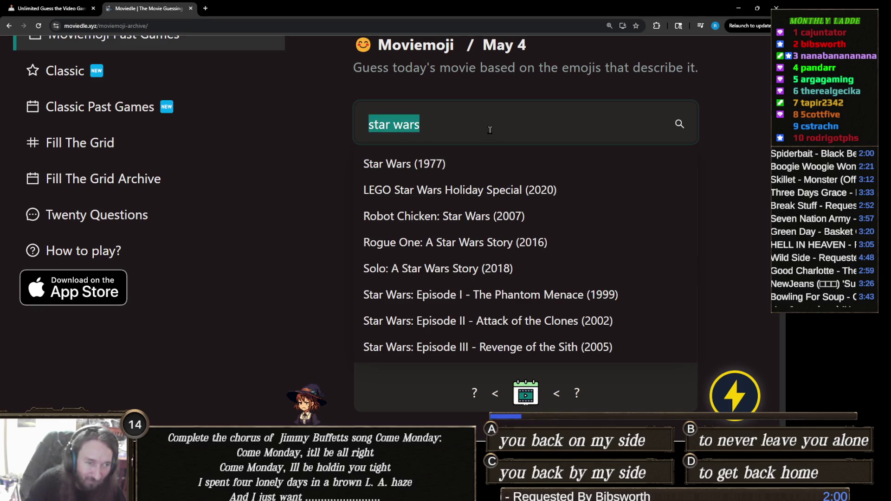
key("BackSpace")
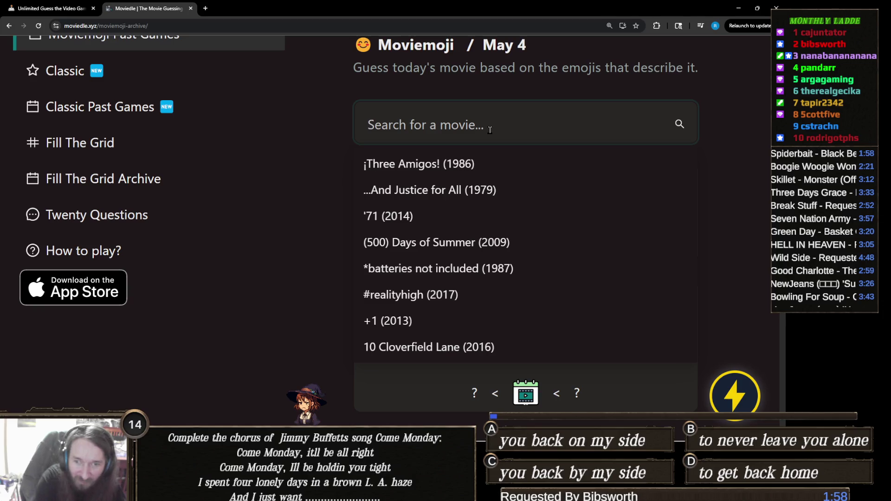
key("Escape")
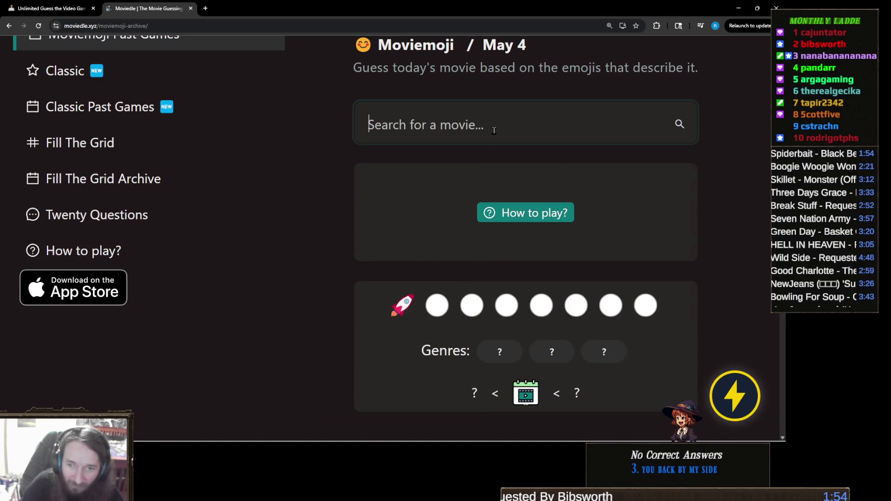
left_click(494, 131)
type("episode")
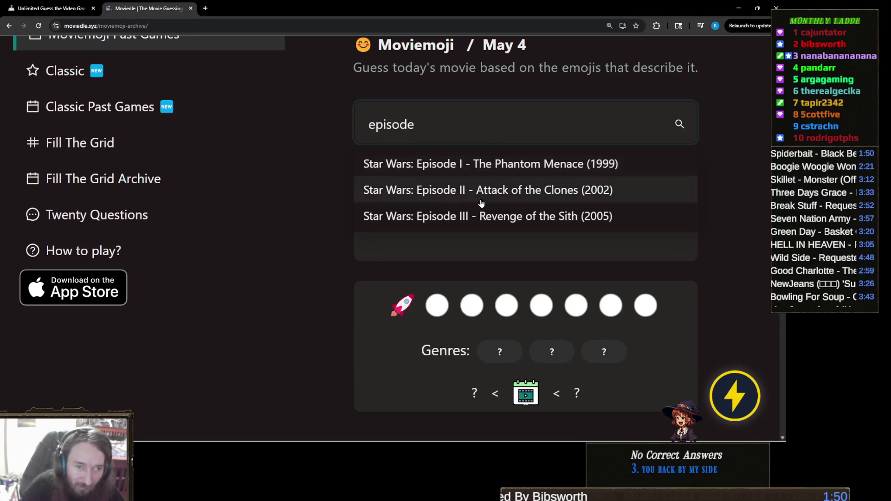
left_click(508, 194)
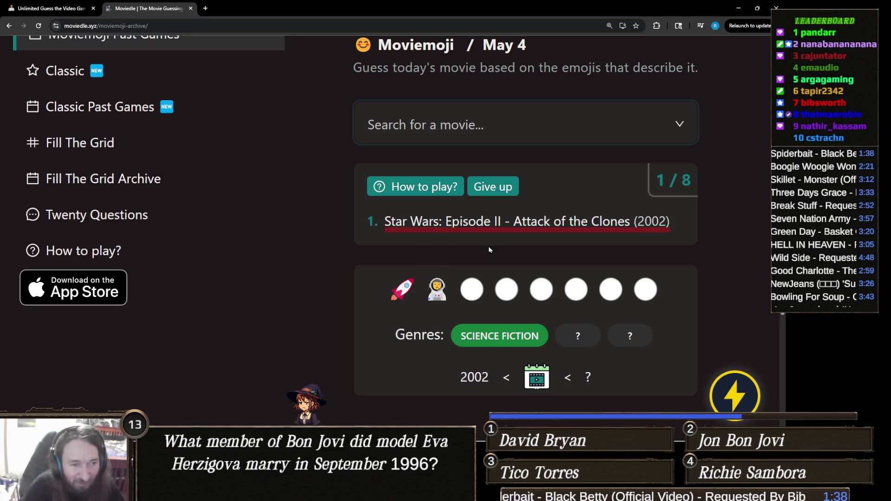
left_click(495, 130)
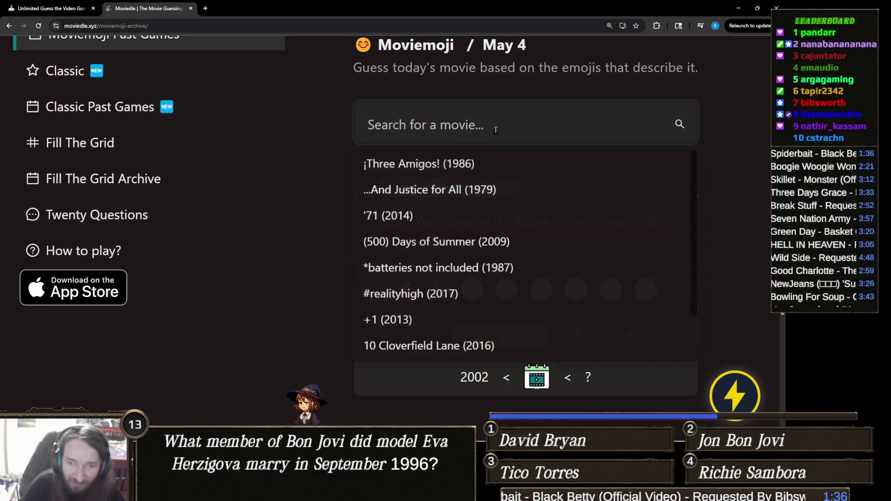
Guess Moon (2009) as the second May 4 guess.
type("moon")
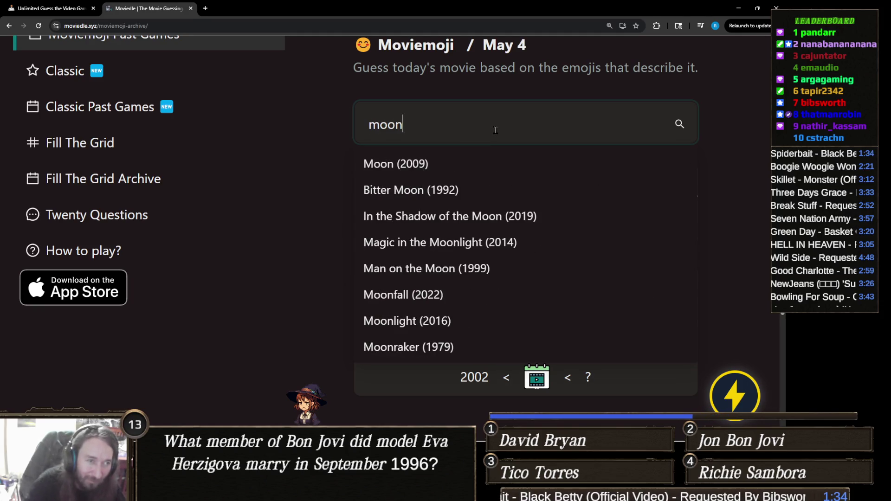
left_click(450, 165)
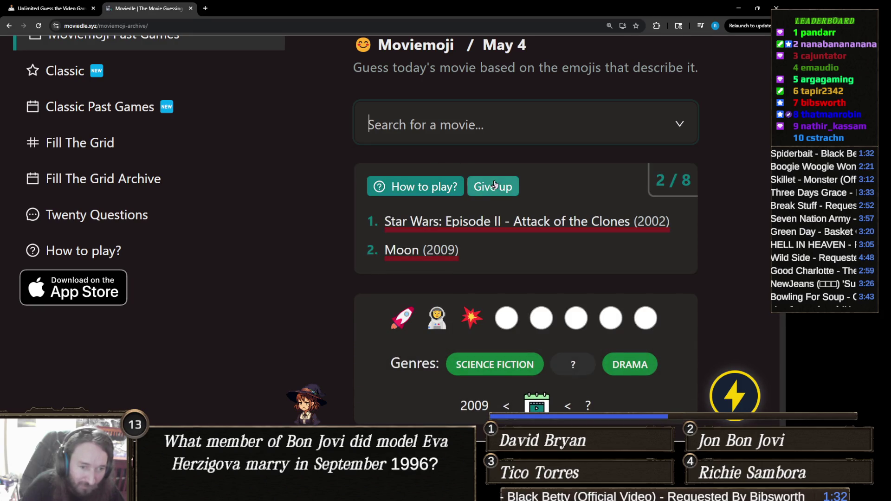
scroll(500, 152, "down", 1)
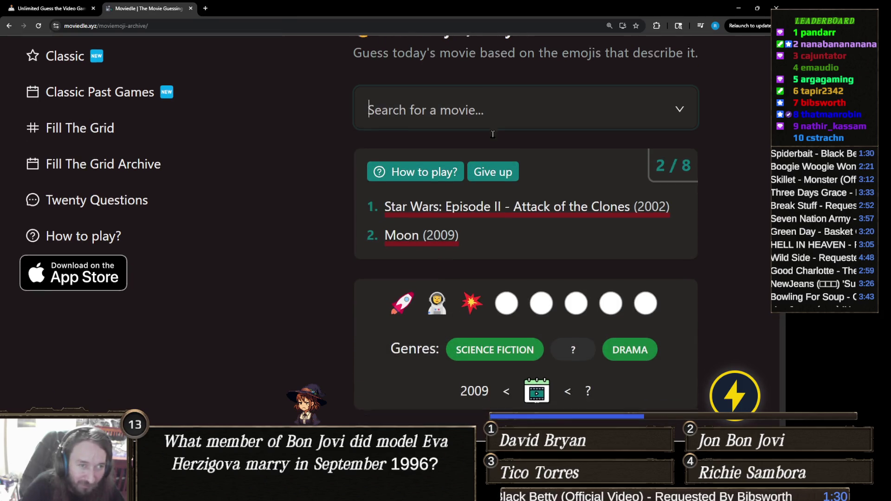
left_click(494, 87)
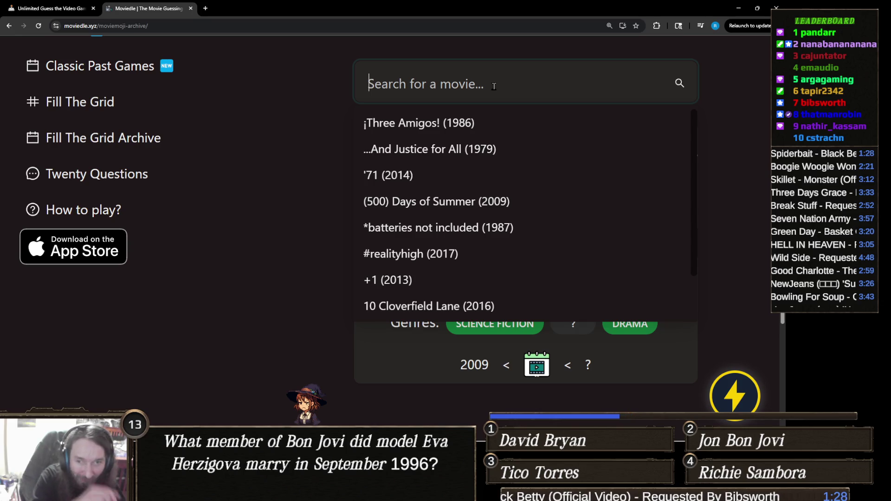
key("Escape")
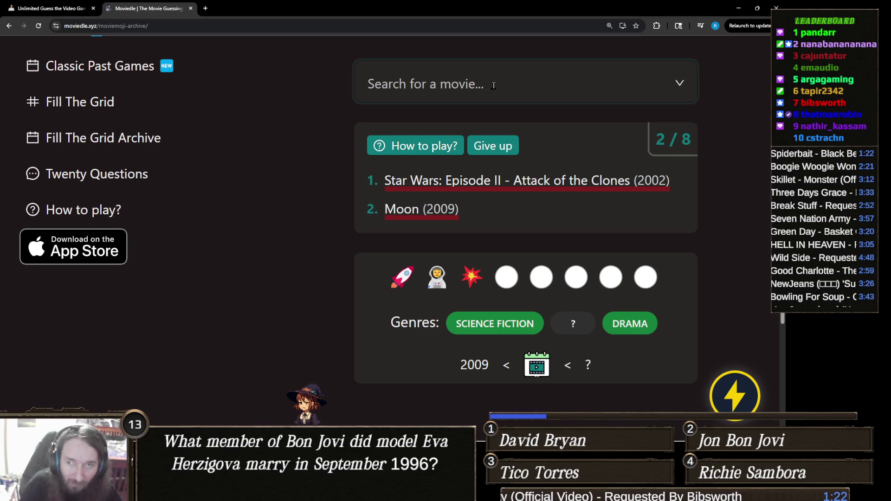
After trying 'apollo', guess Gravity (2013) to solve it, then reload the past-games archive.
left_click(494, 86)
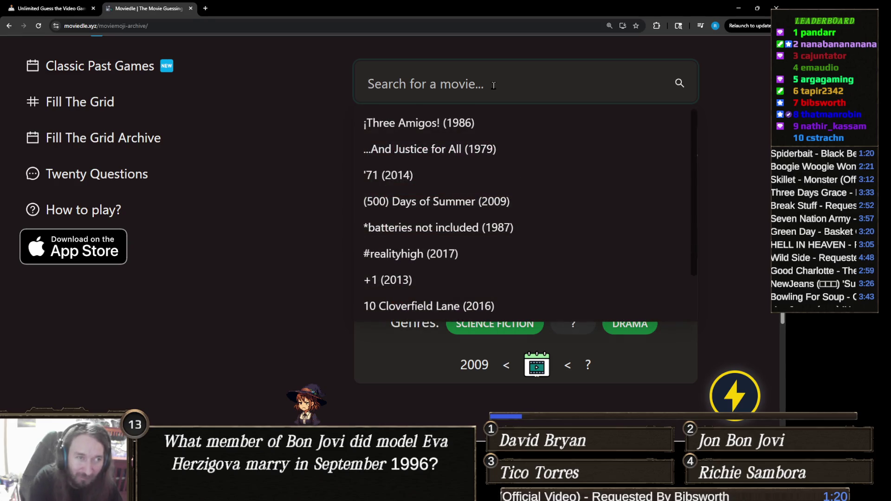
type("apollo")
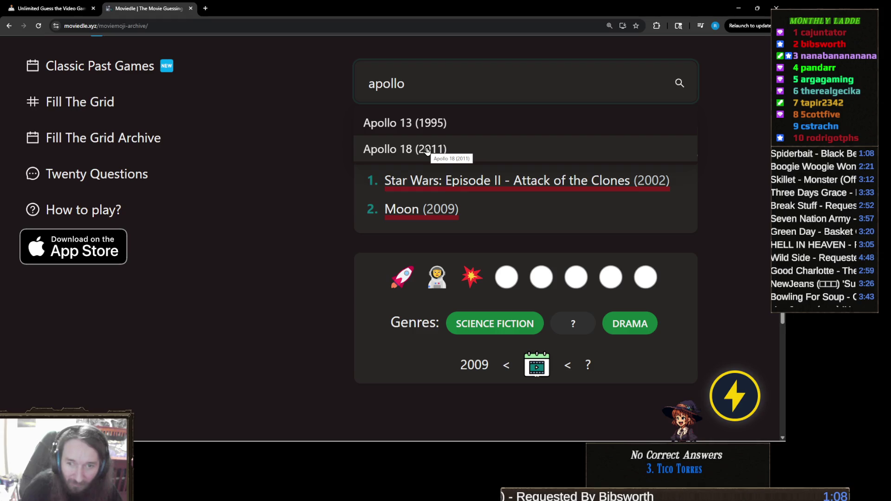
key("ctrl+a")
type("grav")
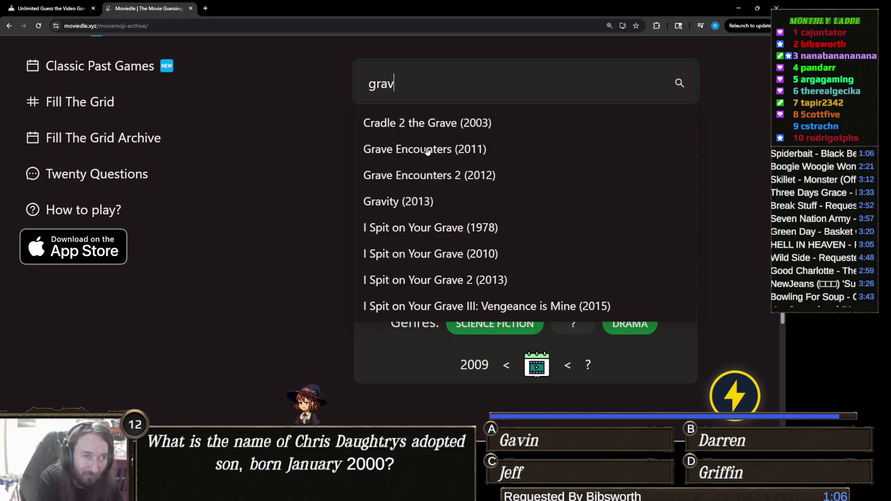
type("ity")
left_click(443, 123)
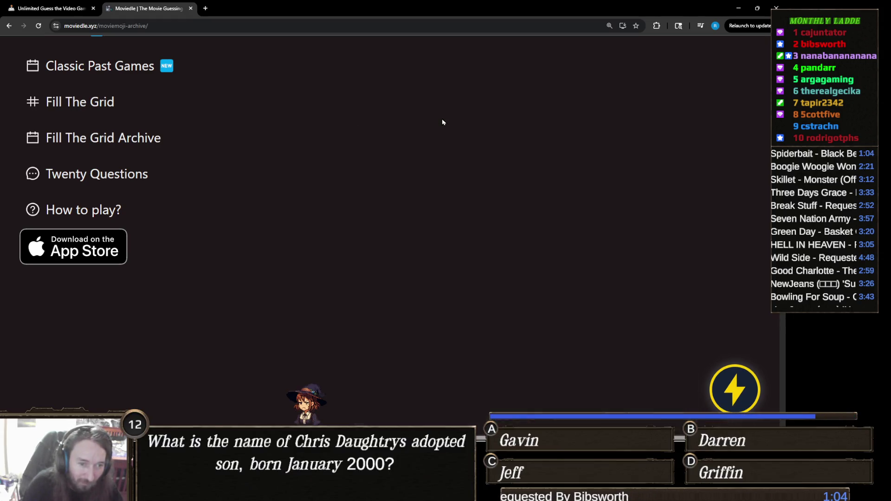
scroll(431, 234, "up", 2)
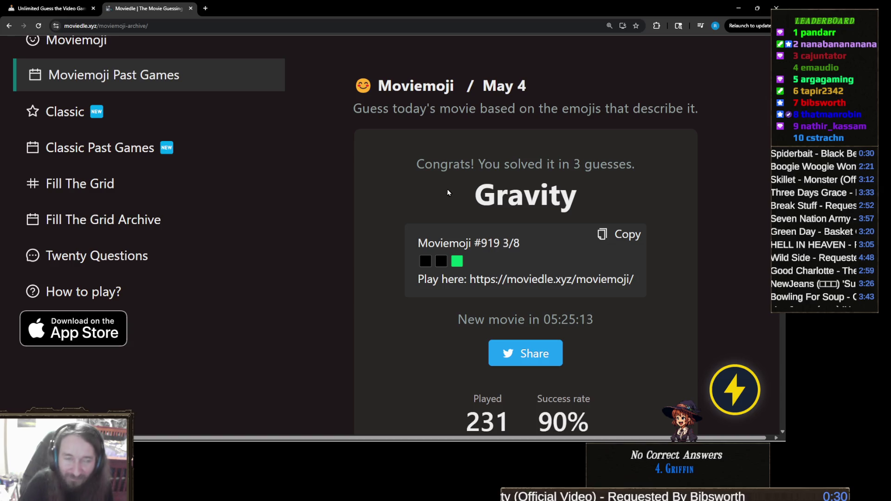
left_click(206, 76)
Page the archive calendar to May 2025 and open the May 5 Moviemoji puzzle.
left_click(324, 141)
left_click(324, 141)
left_click(324, 142)
left_click(324, 142)
left_click(324, 142)
left_click(324, 141)
left_click(324, 141)
left_click(324, 141)
left_click(324, 141)
left_click(323, 141)
left_click(324, 142)
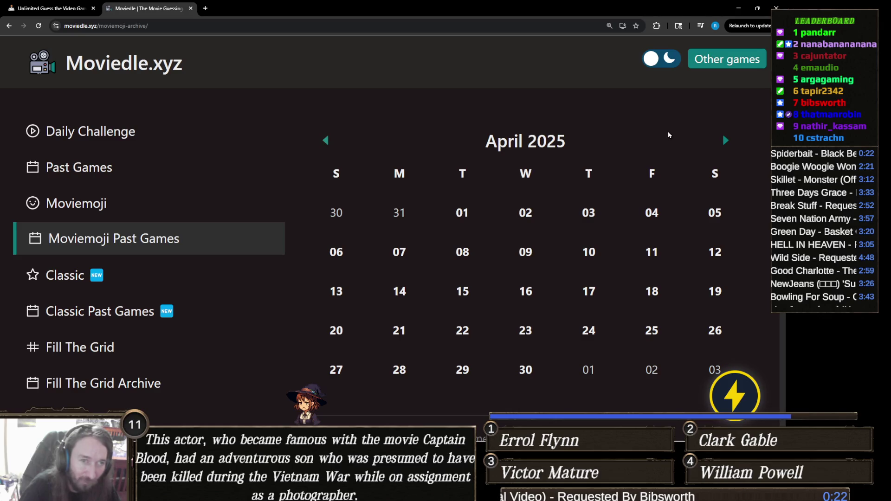
left_click(730, 143)
scroll(464, 203, "down", 1)
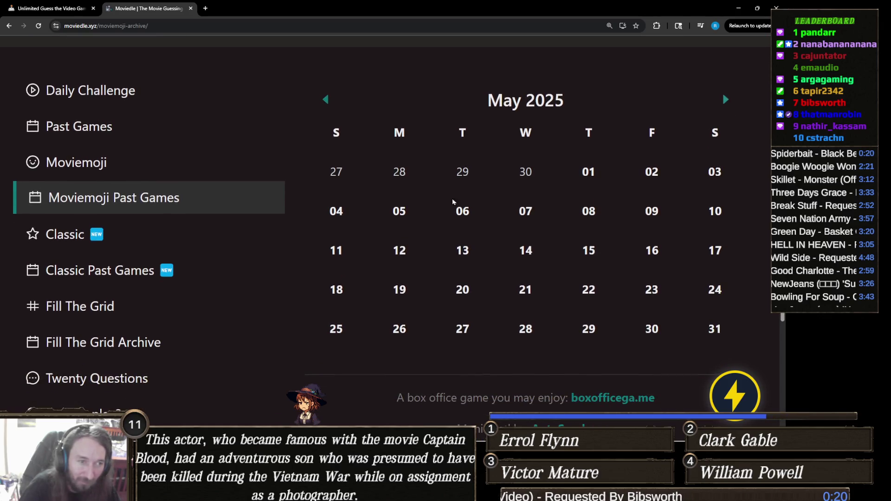
left_click(396, 212)
scroll(445, 197, "down", 3)
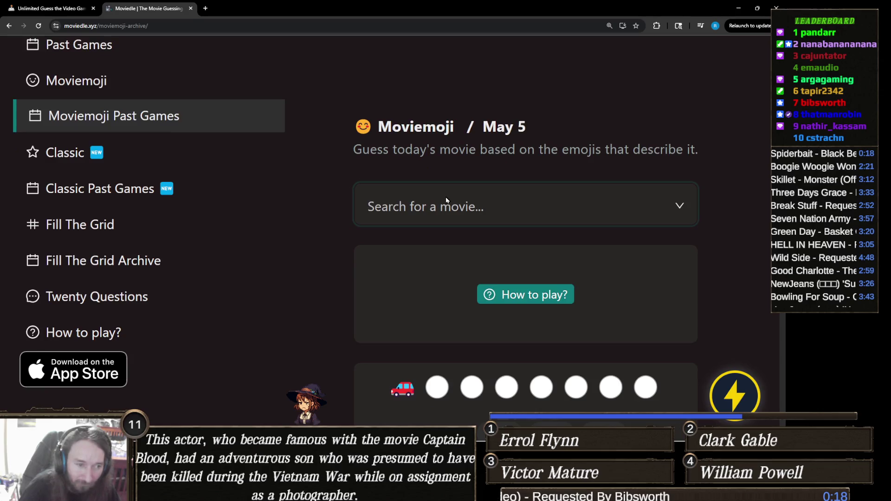
Guess Cars 2 (2011) as the first May 5 guess.
left_click(488, 166)
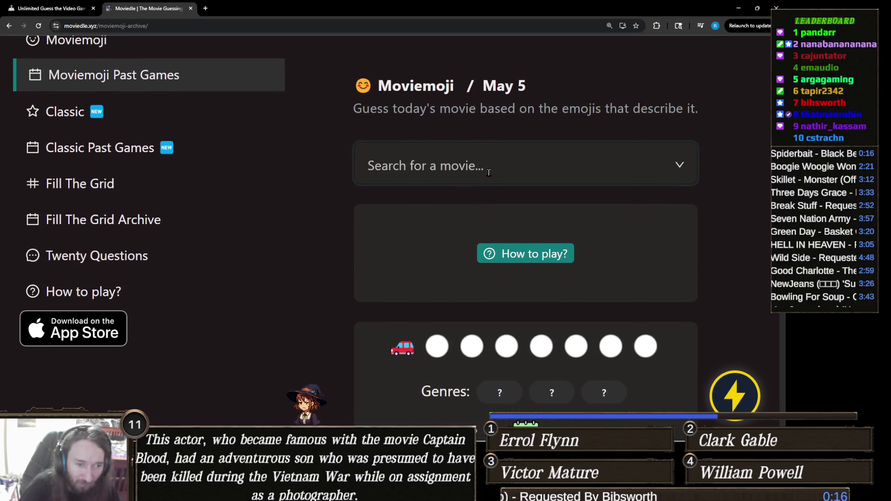
scroll(488, 172, "down", 1)
type("car")
type("s")
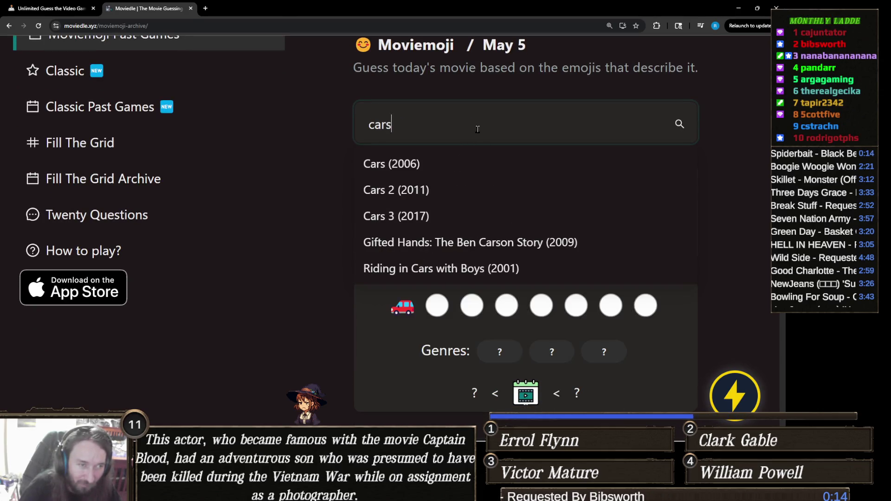
left_click(418, 189)
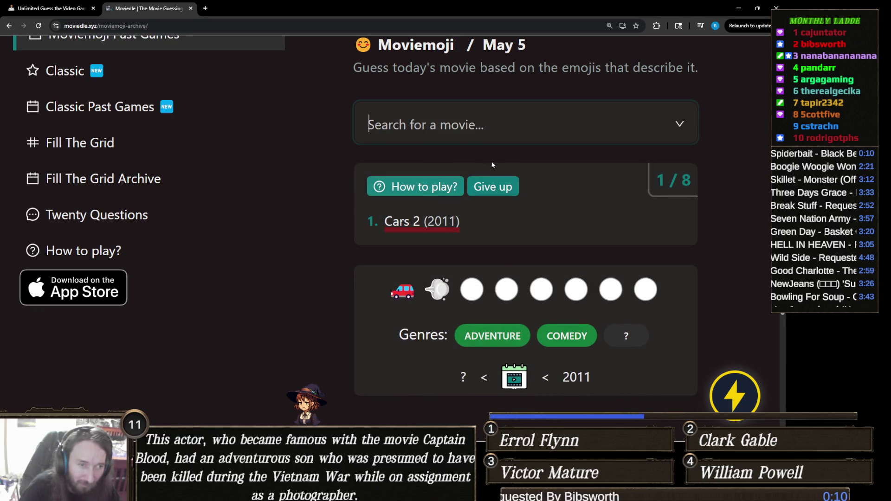
left_click(529, 124)
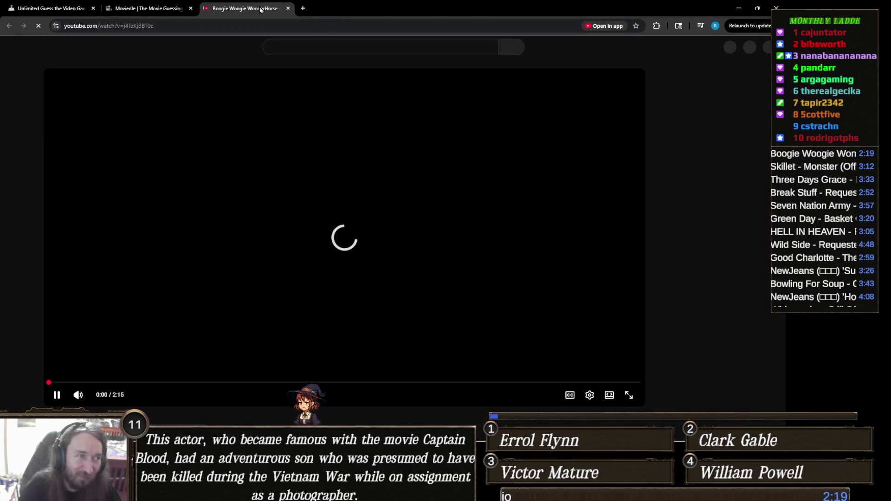
Close the YouTube tab with Ctrl+W to get back to Moviedle.
key("ctrl+w")
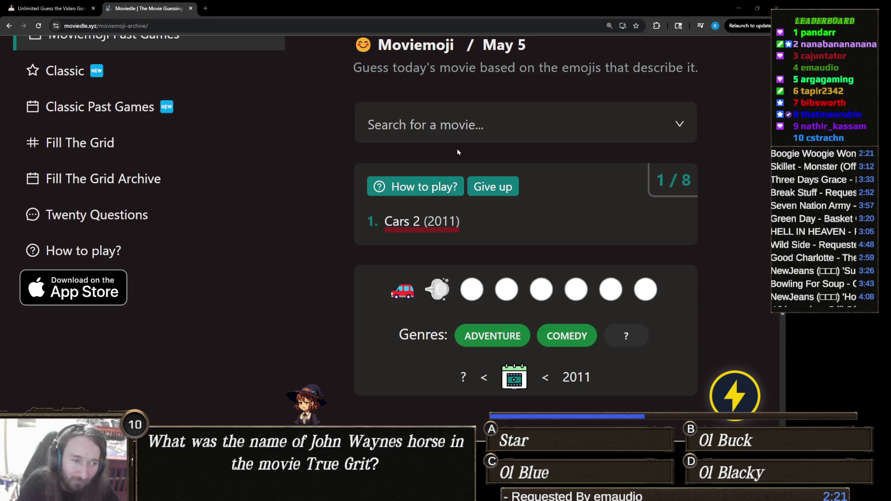
Guess Back to the Future Part II (1989) and scroll through the congratulations result.
left_click(481, 126)
type("b")
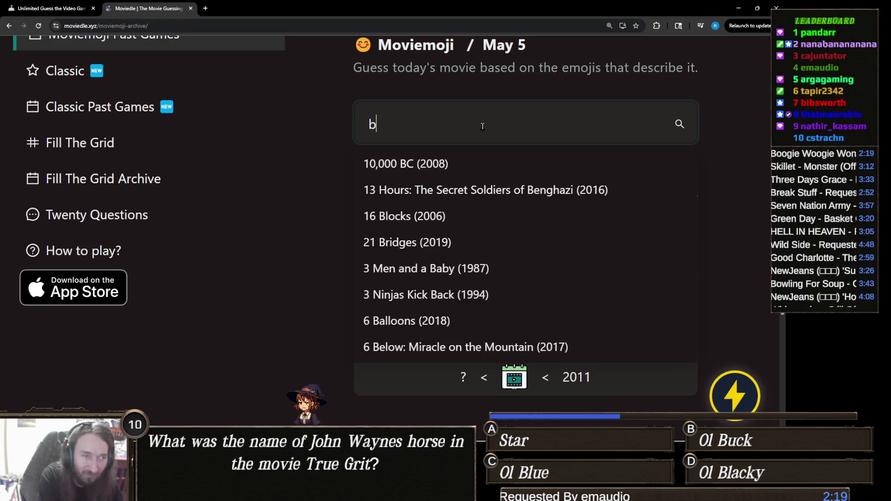
type("ack to the fut")
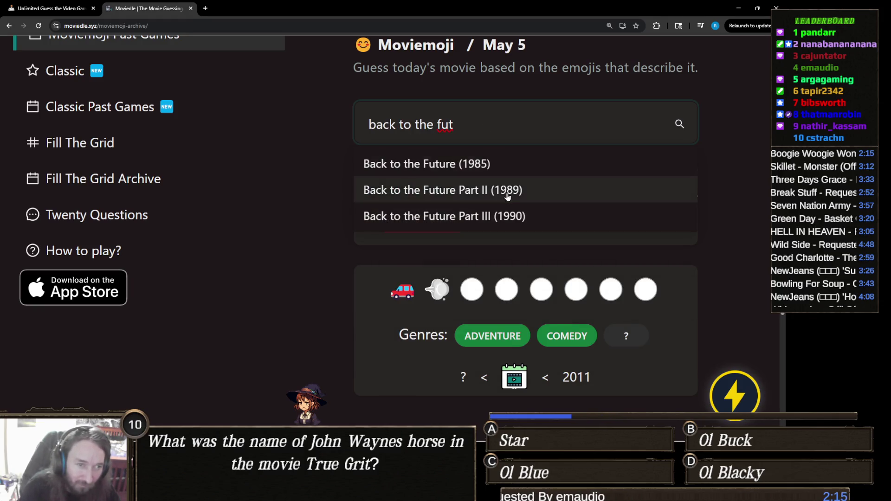
left_click(508, 191)
scroll(427, 248, "up", 1)
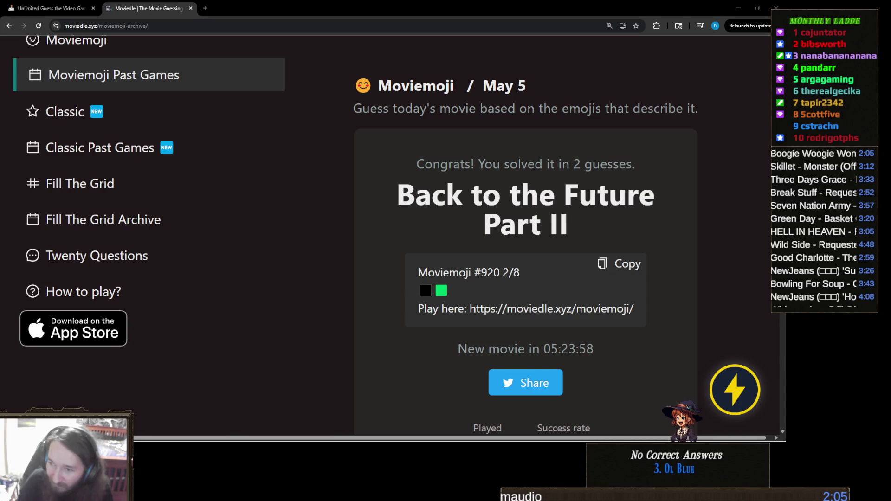
mouse_move(364, 438)
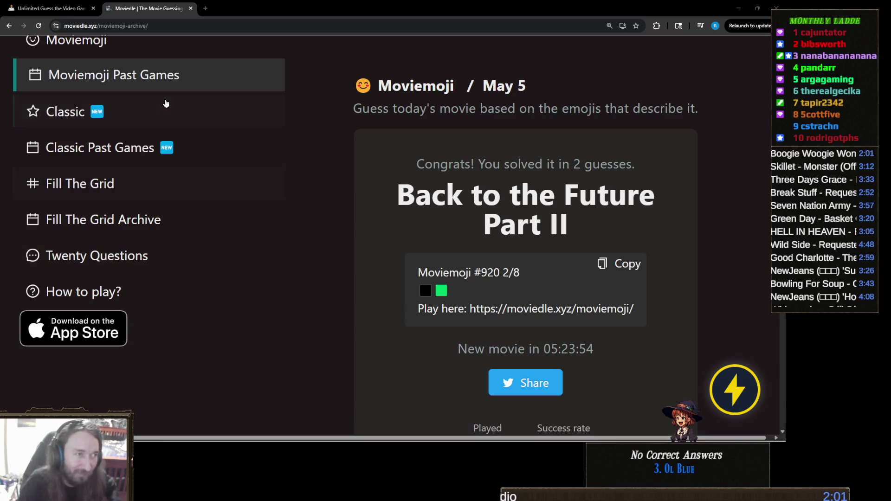
scroll(167, 103, "up", 2)
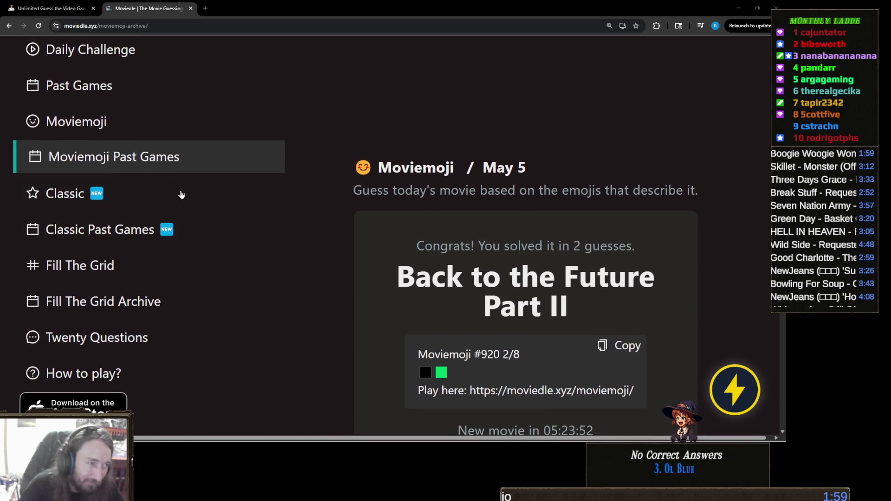
scroll(162, 169, "down", 10)
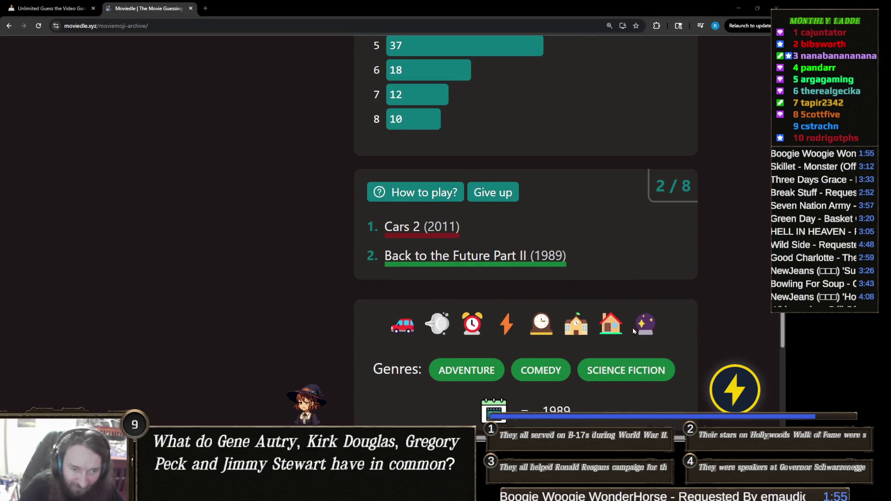
scroll(311, 294, "up", 10)
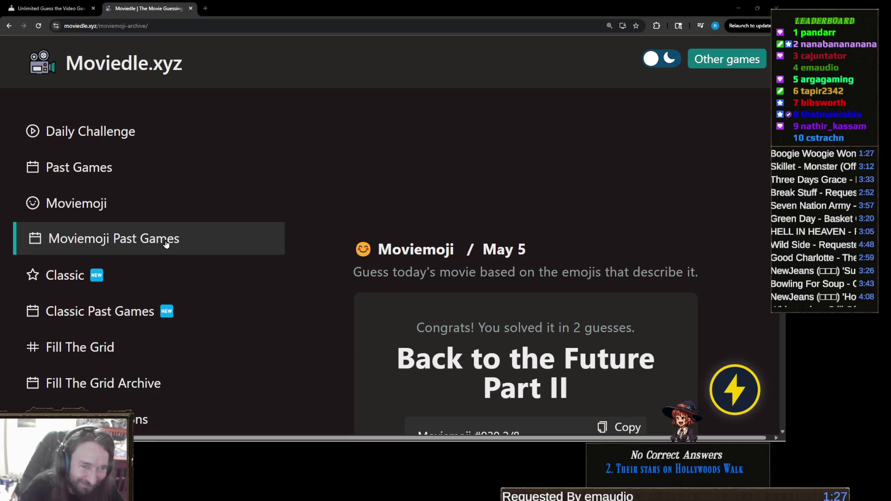
Page the Moviemoji Past Games calendar back to May 2025 and open a day's puzzle.
left_click(166, 244)
left_click(330, 142)
left_click(330, 142)
left_click(330, 142)
left_click(330, 142)
left_click(329, 142)
left_click(329, 142)
left_click(329, 142)
left_click(330, 142)
left_click(330, 142)
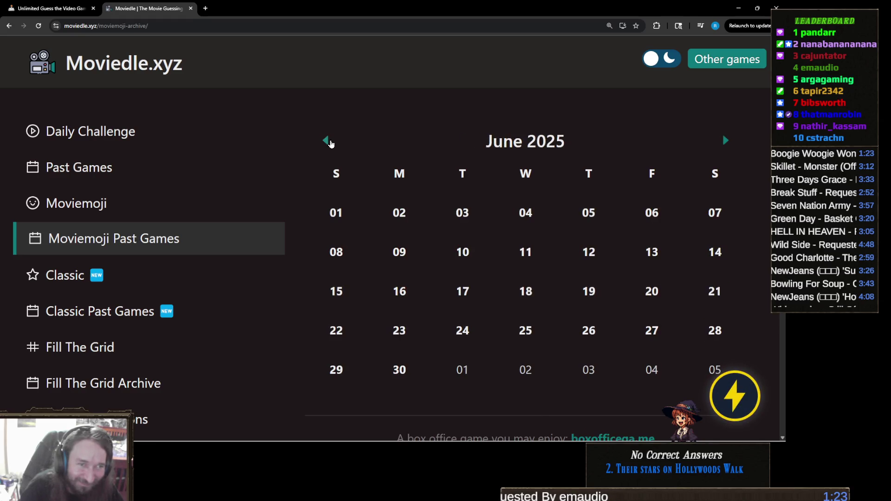
left_click(330, 142)
scroll(455, 218, "down", 1)
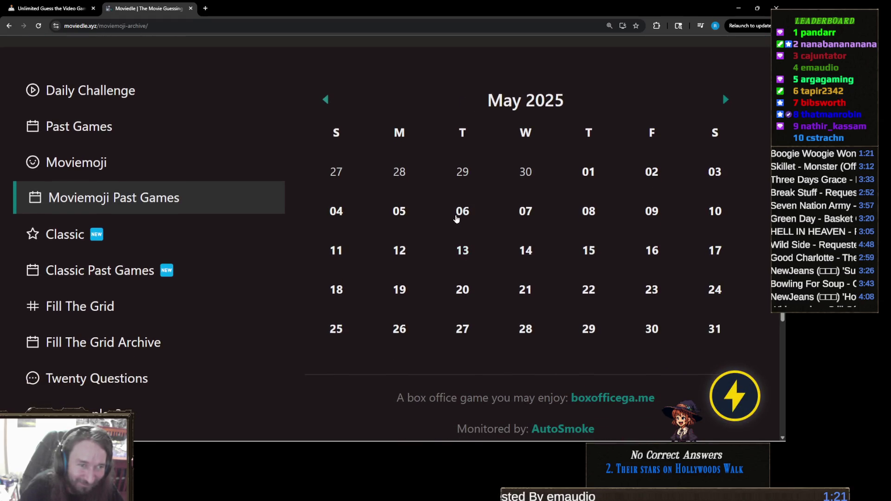
left_click(399, 212)
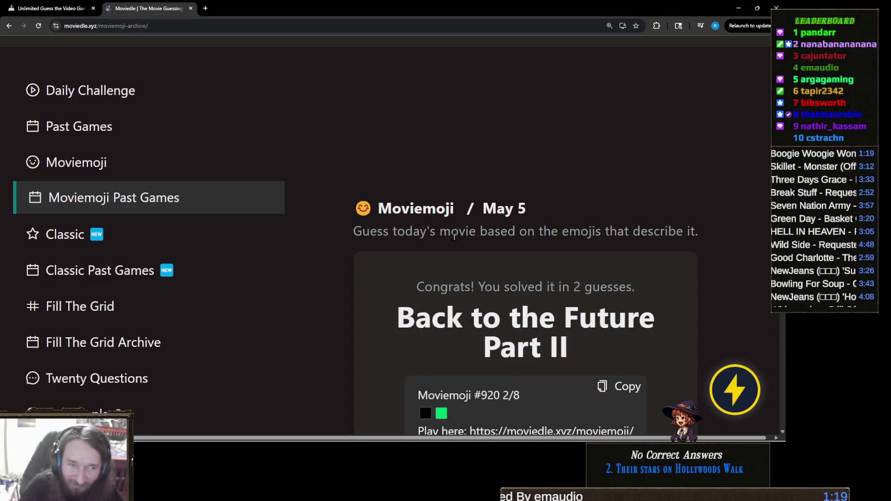
scroll(450, 242, "down", 4)
scroll(311, 265, "up", 4)
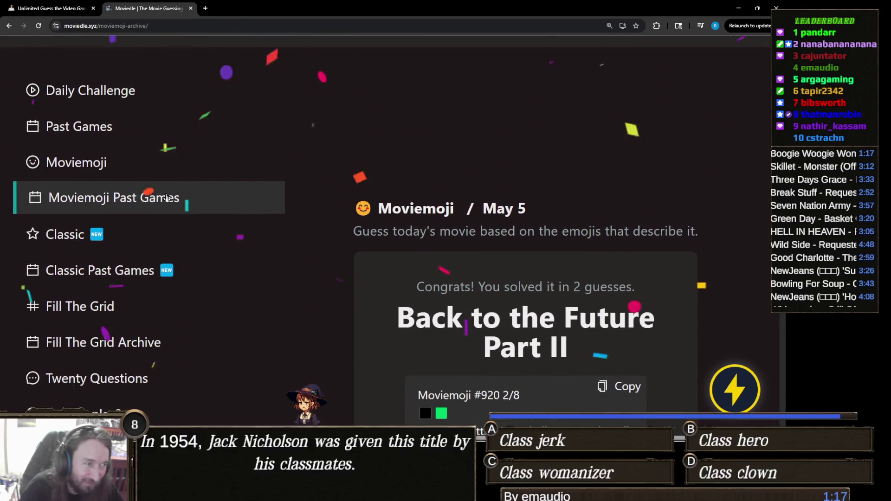
Reopen the past-games calendar and open the May 6 Moviemoji puzzle.
left_click(167, 197)
left_click(327, 137)
left_click(327, 137)
left_click(327, 137)
left_click(327, 137)
left_click(327, 137)
left_click(327, 136)
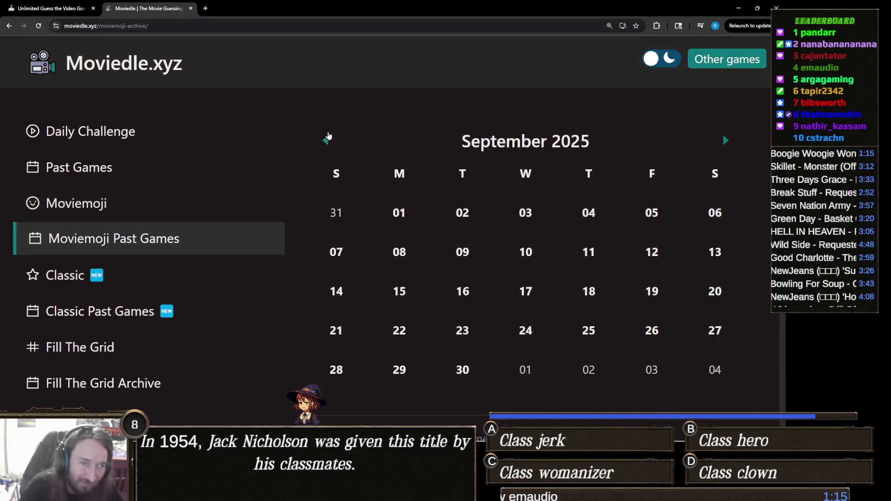
left_click(326, 139)
left_click(326, 140)
left_click(326, 139)
left_click(326, 139)
scroll(462, 222, "down", 2)
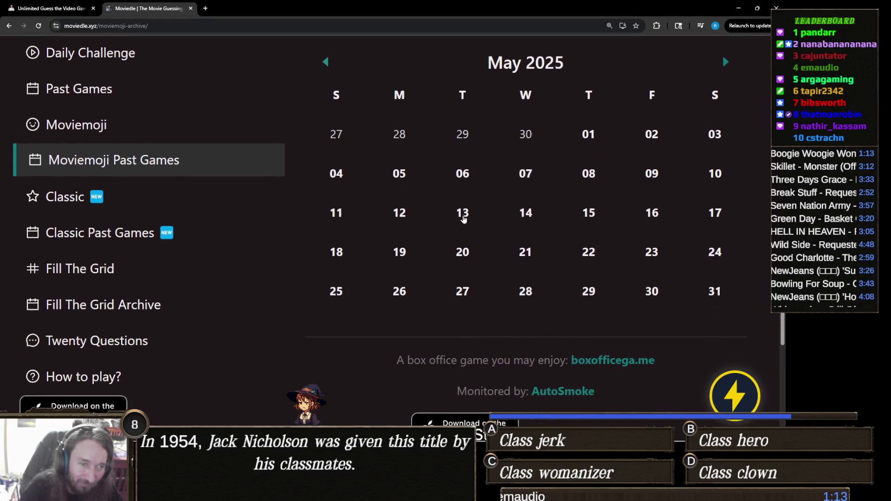
left_click(461, 172)
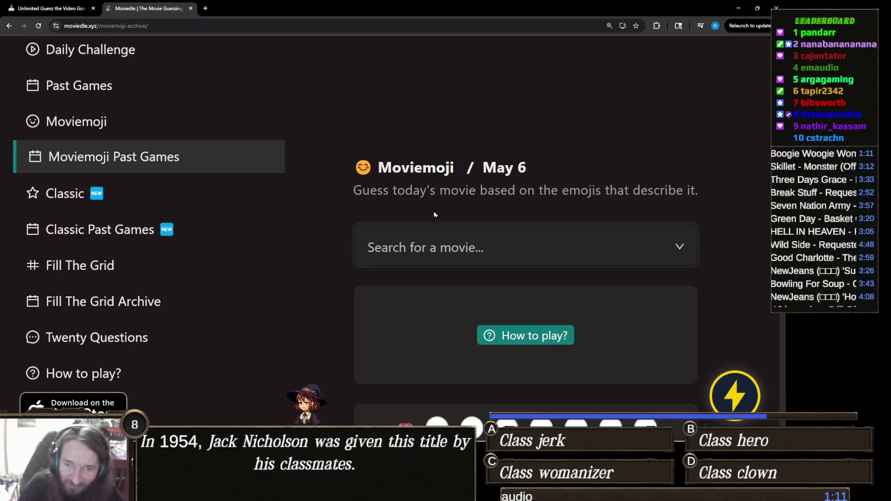
scroll(434, 215, "down", 3)
Guess Cars 2 (2011) and then Speed (1994).
type("cars")
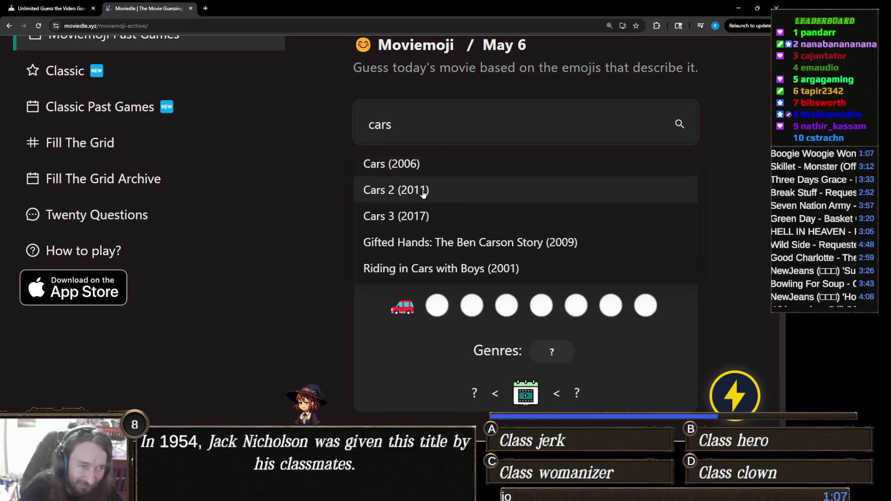
left_click(423, 194)
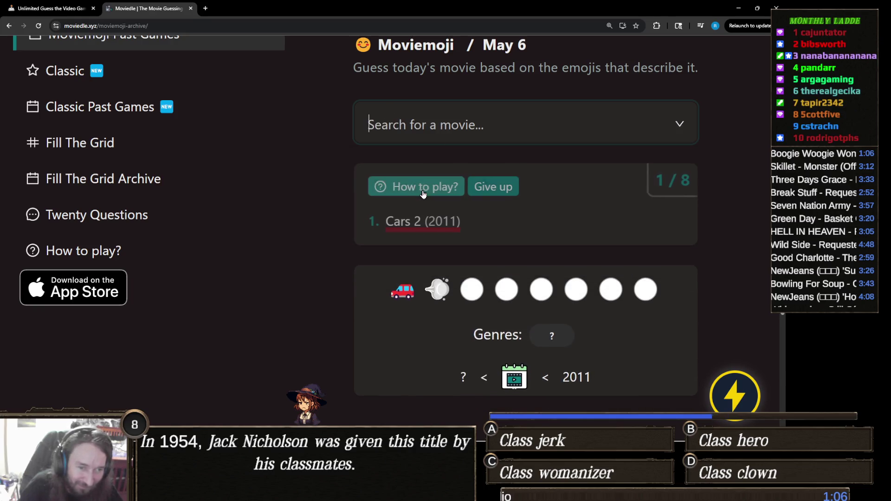
left_click(486, 128)
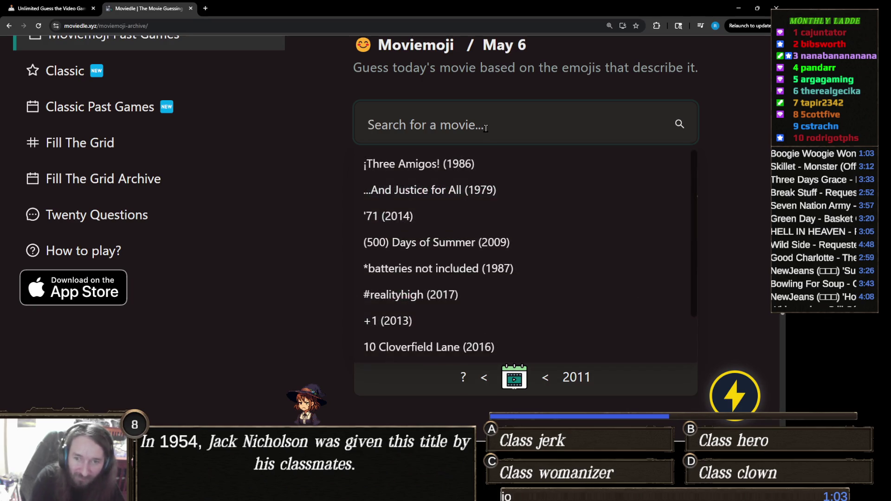
type("speed")
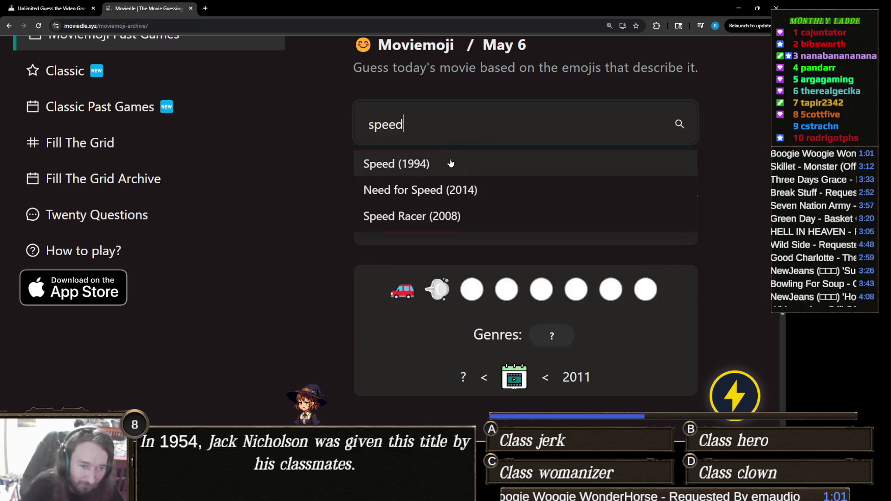
left_click(450, 163)
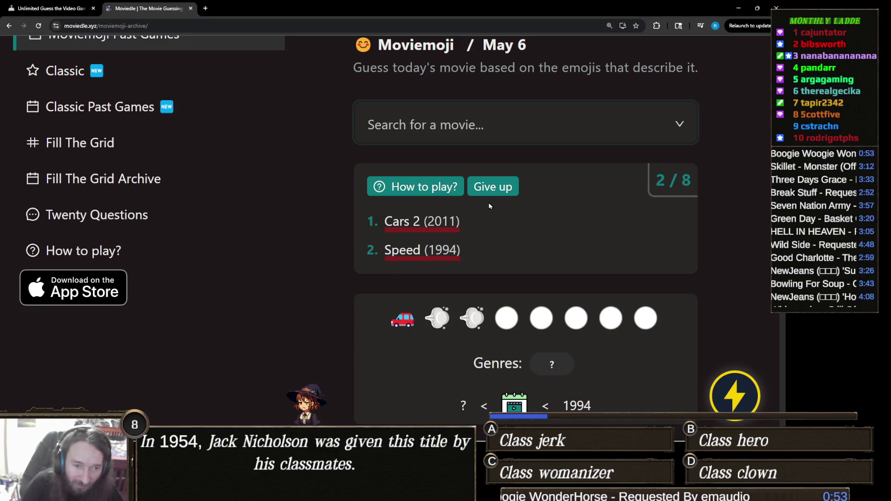
Search for 'furious', then clear the search and dismiss the suggestions.
left_click(510, 125)
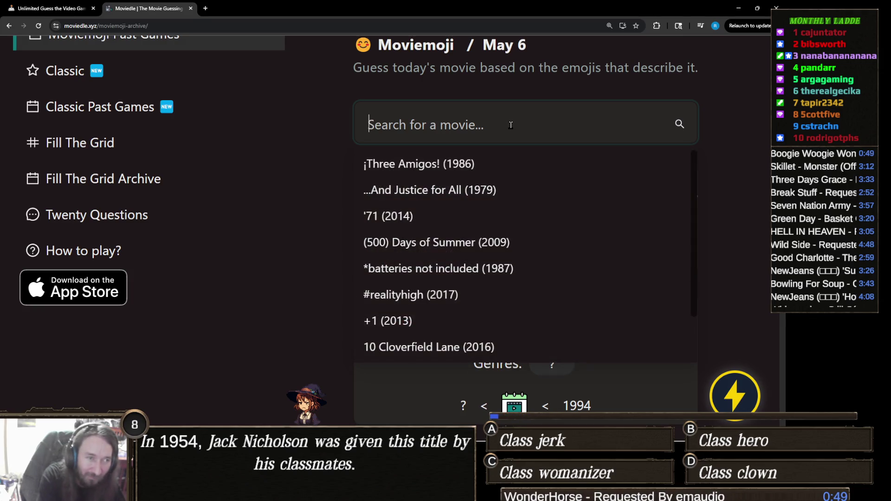
type("furious")
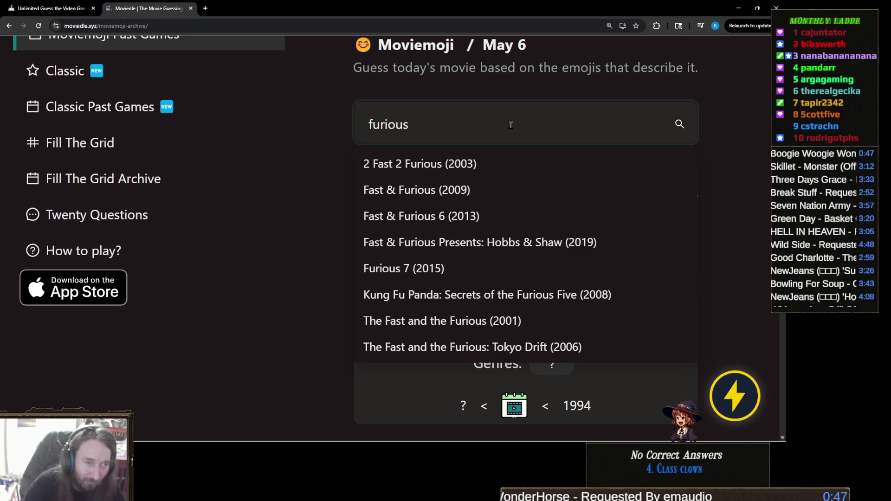
key("ctrl+a")
key("BackSpace")
key("Escape")
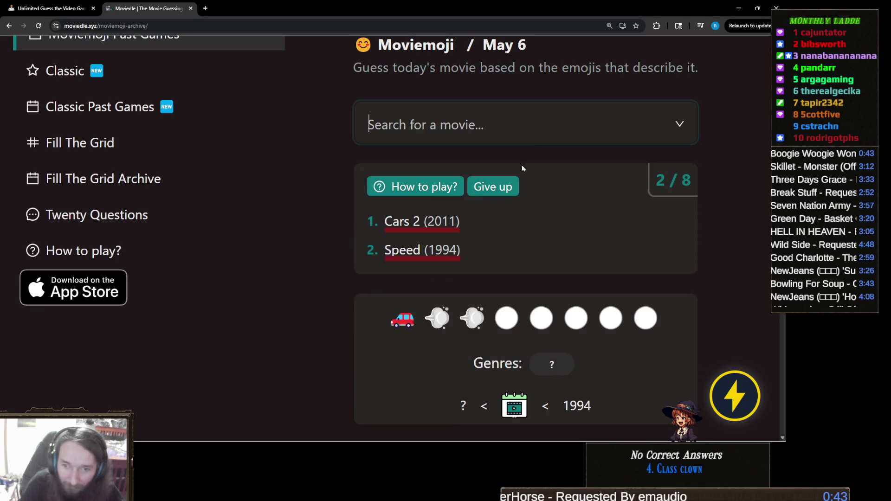
scroll(350, 257, "down", 1)
Guess Back to the Future Part III (1990) as the third movie.
left_click(483, 85)
type("bac")
key("Escape")
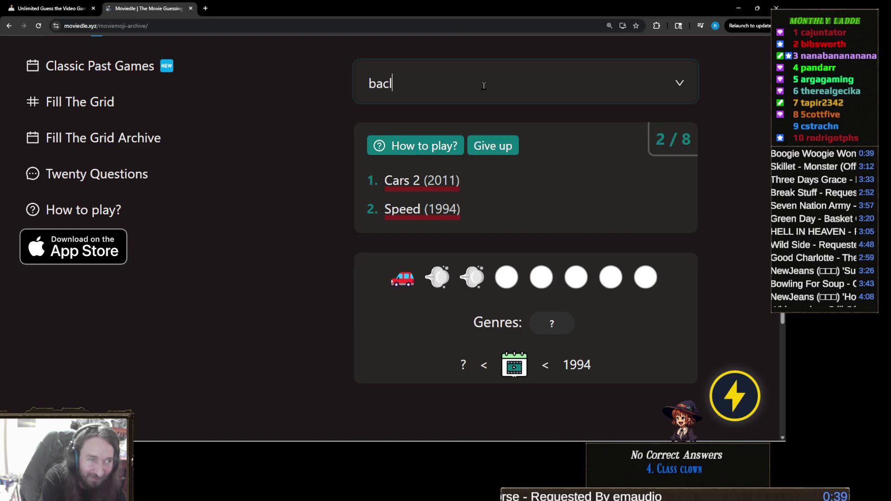
type("k to")
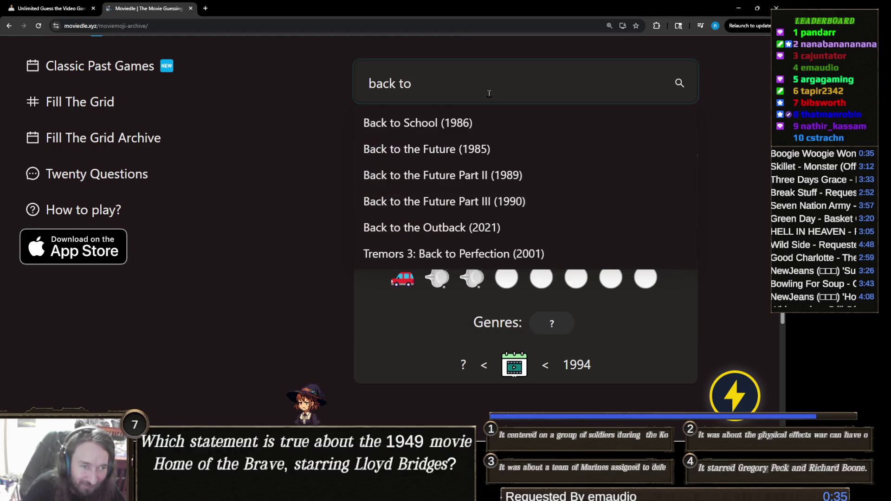
left_click(506, 202)
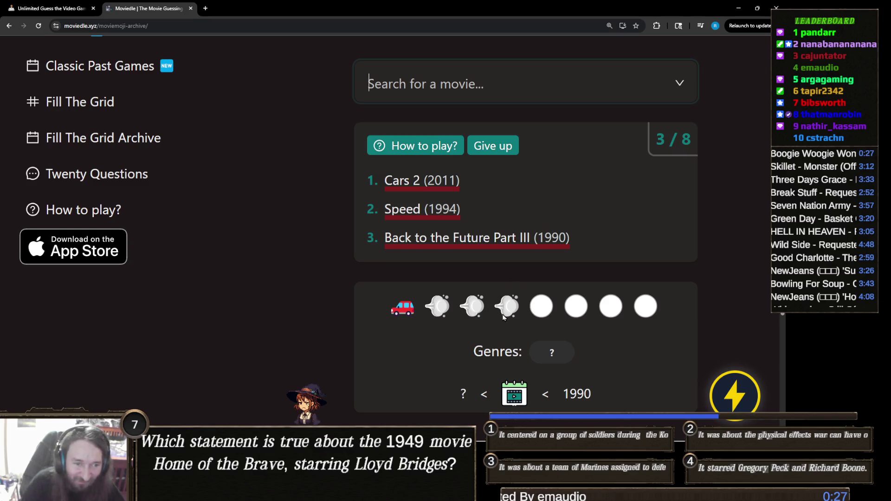
left_click(545, 354)
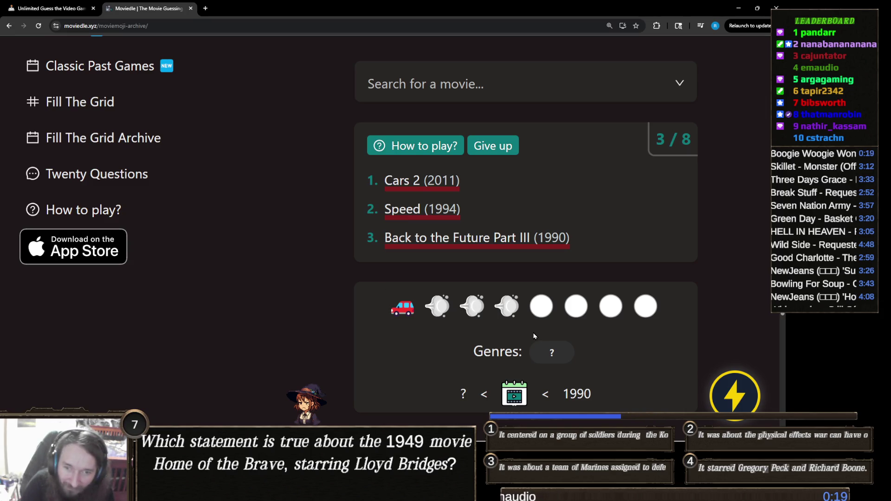
left_click(443, 93)
type("t")
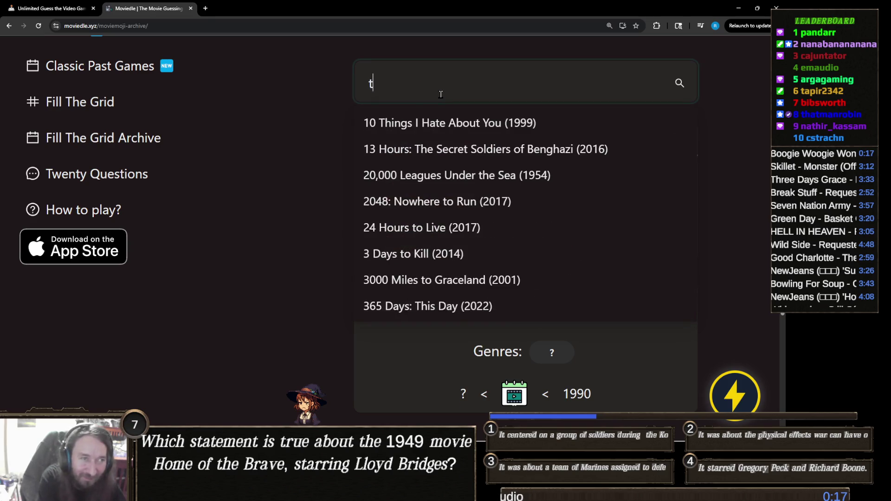
type("he cannon")
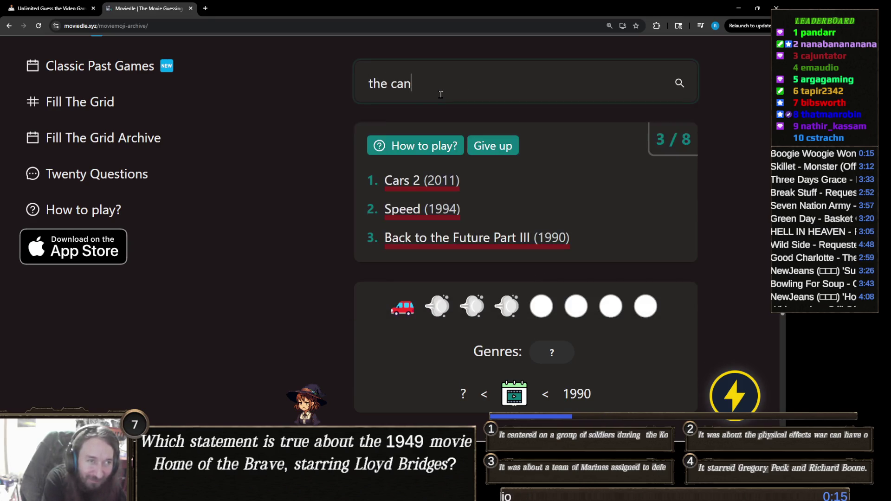
left_click(508, 122)
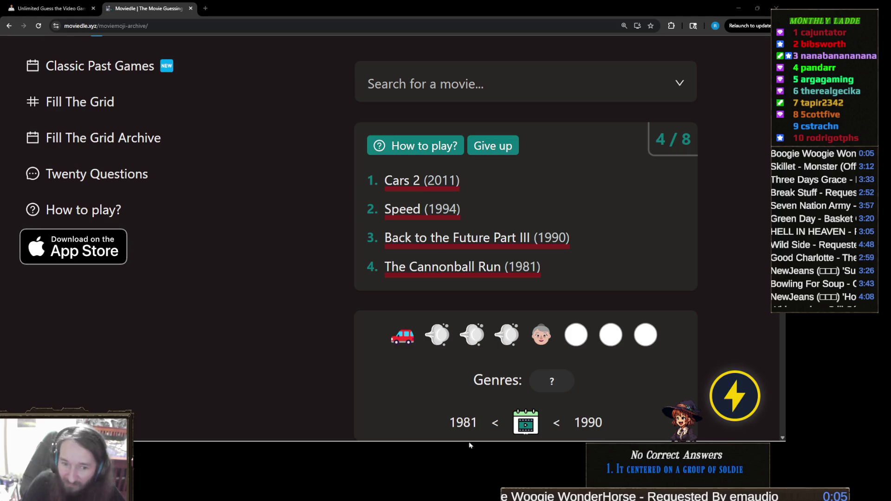
mouse_move(265, 440)
left_click(347, 432)
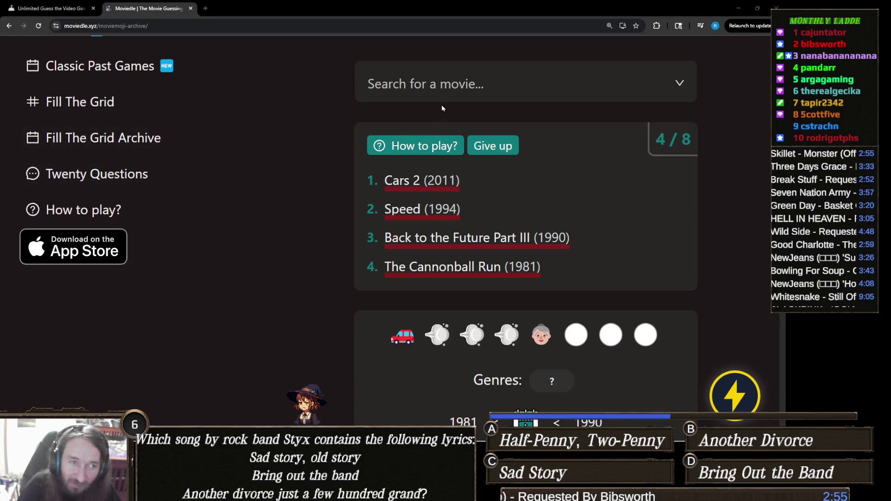
left_click(485, 84)
Search 'national lamp' and submit National Lampoon's European Vacation (1985).
type("naTIO")
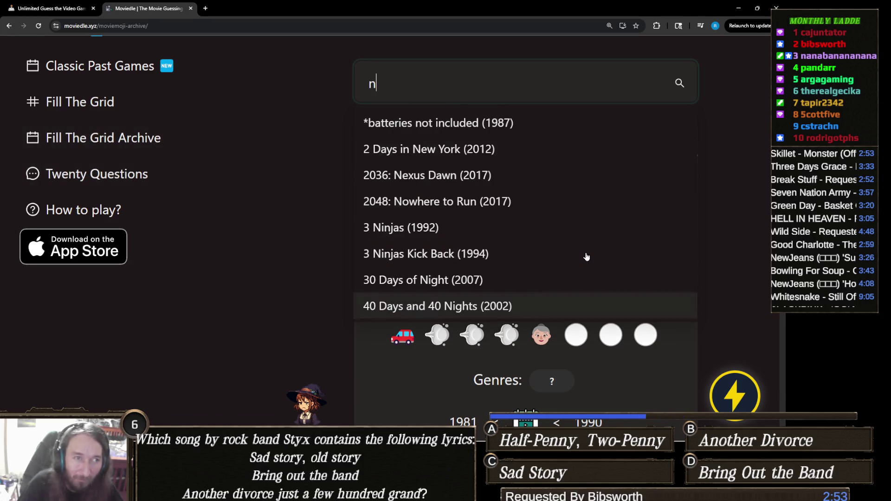
key("BackSpace")
key("BackSpace")
key("BackSpace")
type("tional lamp")
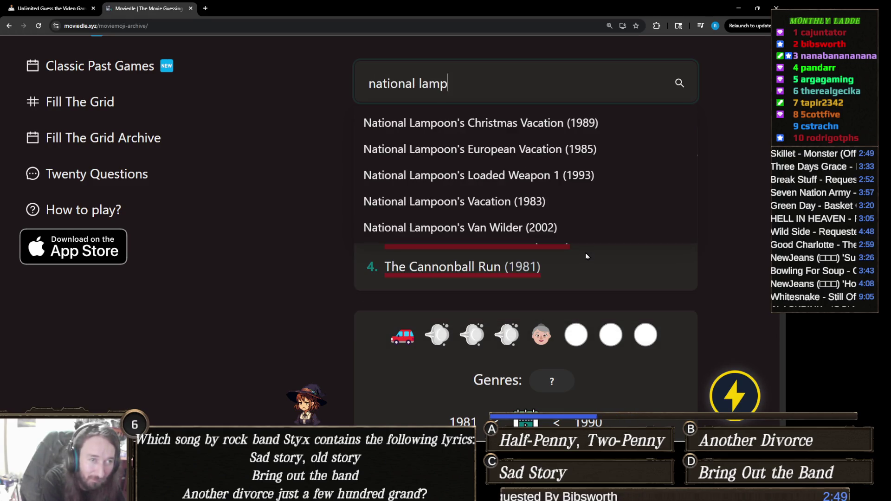
scroll(336, 365, "down", 1)
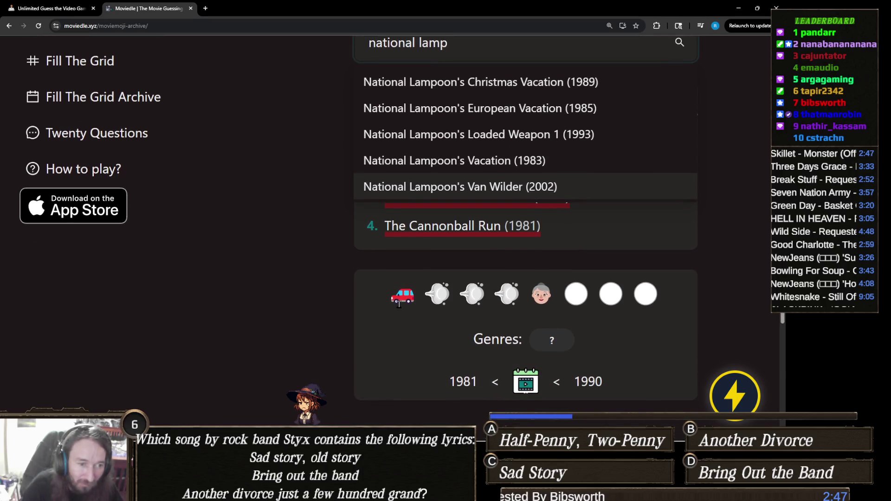
left_click(516, 110)
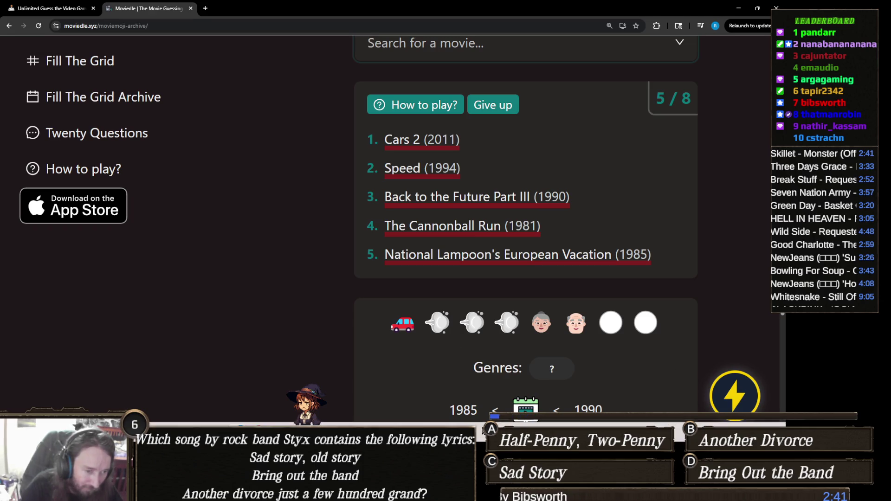
Zoom and scroll the page to inspect the newly revealed emoji clues.
mouse_move(418, 427)
left_click(344, 432)
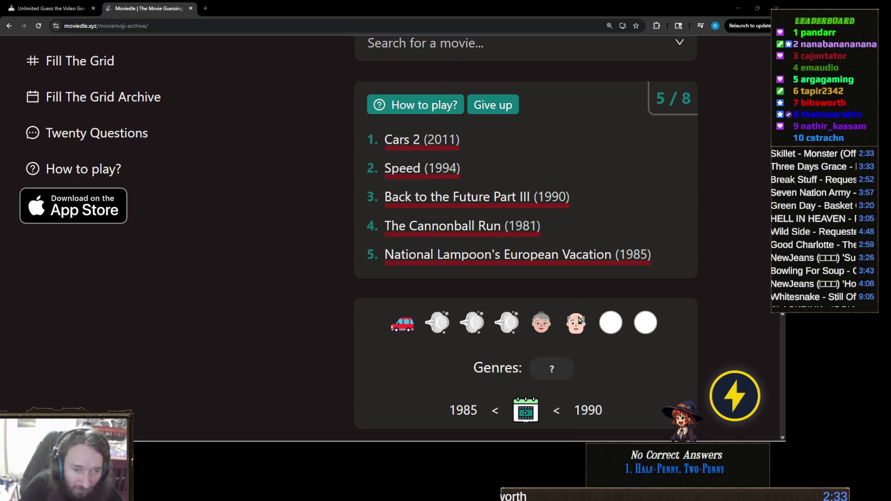
scroll(583, 319, "up", 4, "ctrl")
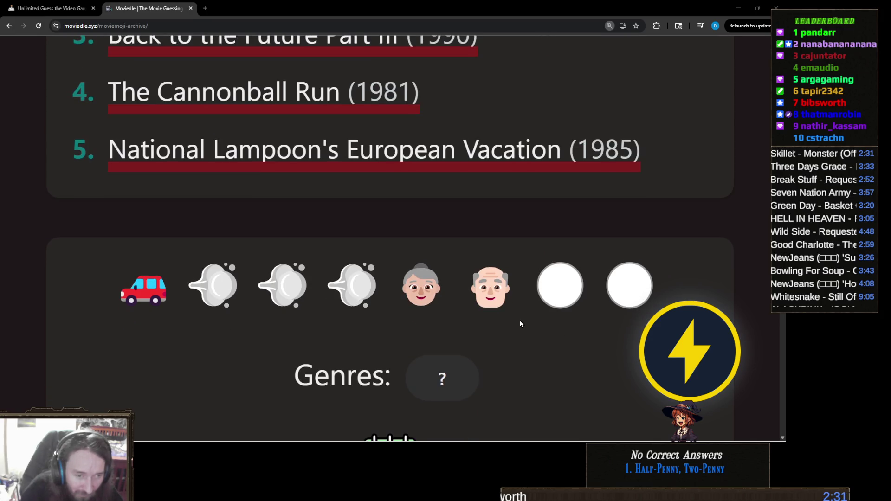
scroll(523, 323, "down", 2)
scroll(523, 269, "down", 3, "ctrl")
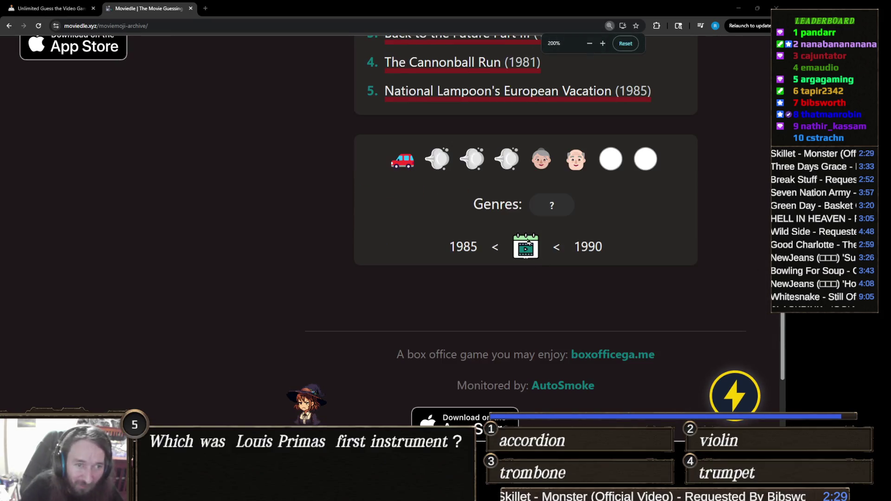
scroll(528, 248, "up", 1)
scroll(528, 248, "down", 1, "ctrl")
scroll(547, 280, "up", 1)
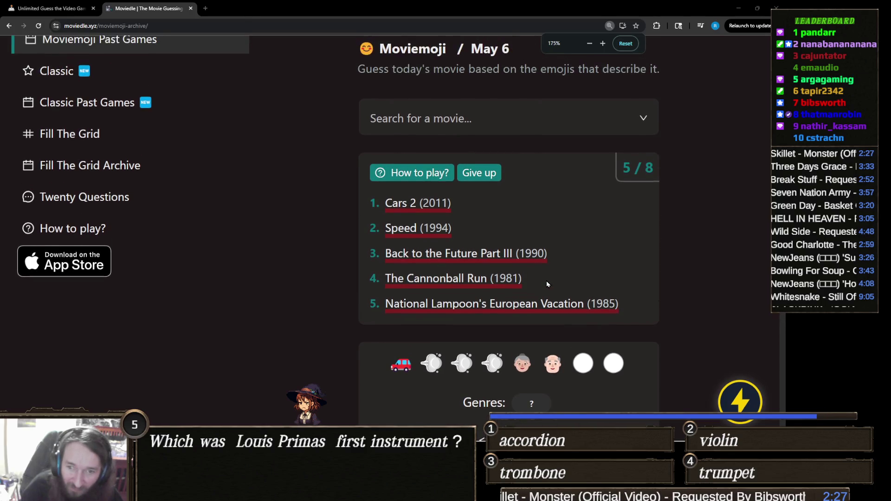
scroll(541, 279, "down", 1, "ctrl")
scroll(541, 278, "up", 1, "ctrl")
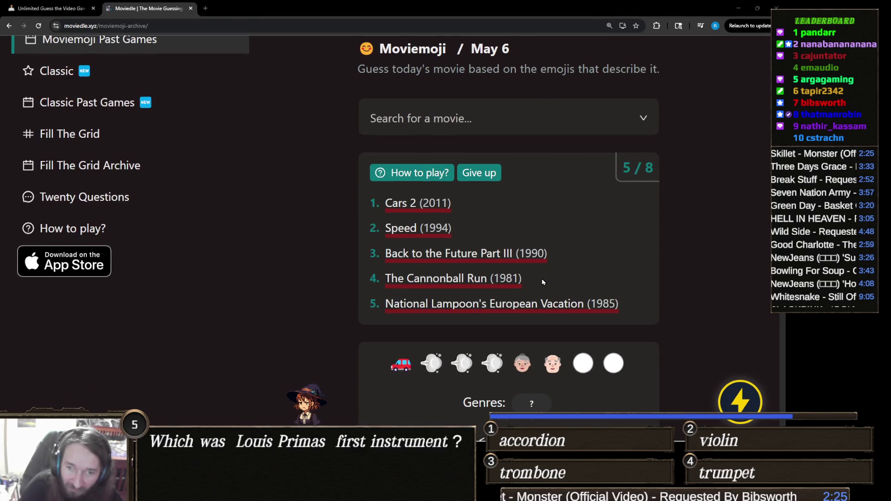
scroll(532, 273, "down", 1)
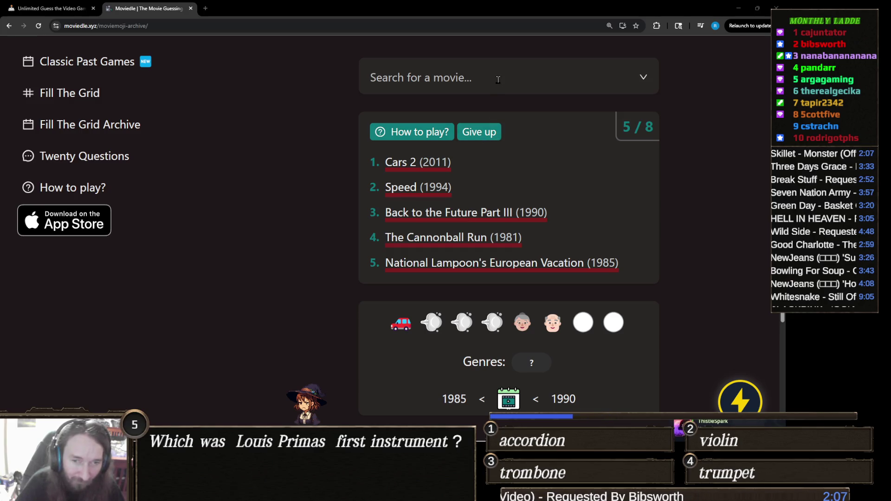
left_click(498, 79)
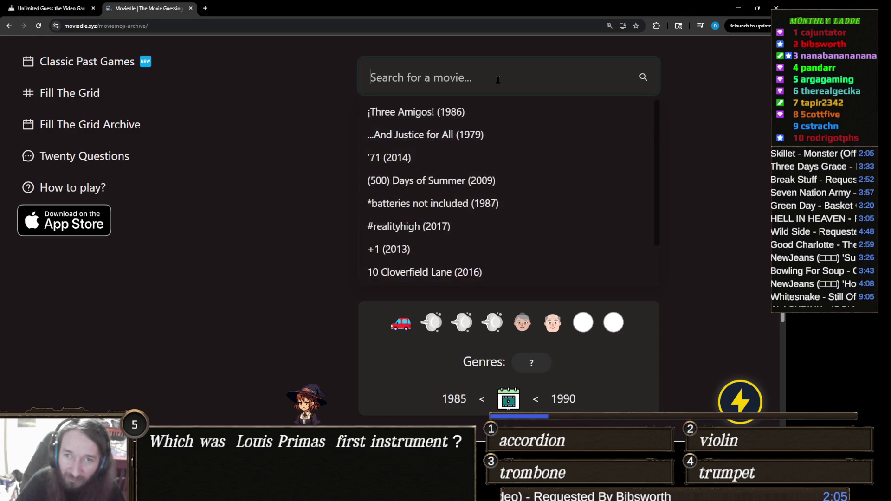
Search 'days of thu', then clear the Days of Thunder search.
type("dau")
key("BackSpace")
type("ys of thu")
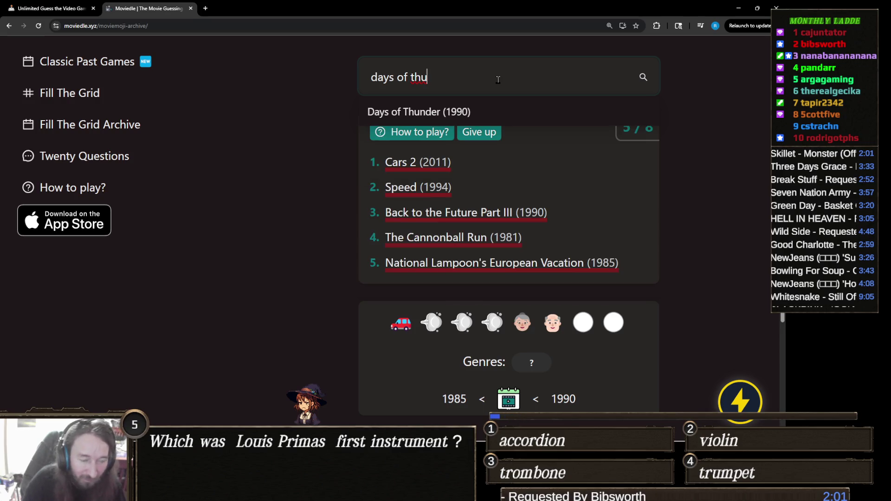
key("ctrl+a")
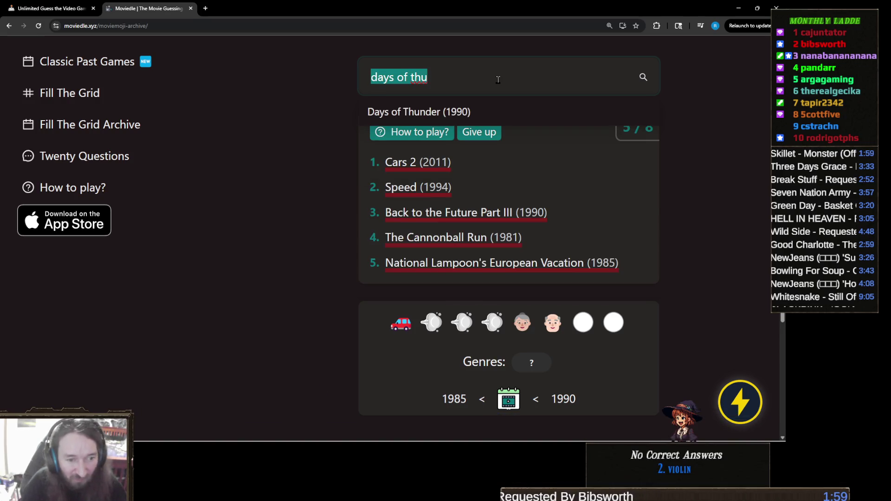
key("BackSpace")
scroll(296, 283, "down", 2)
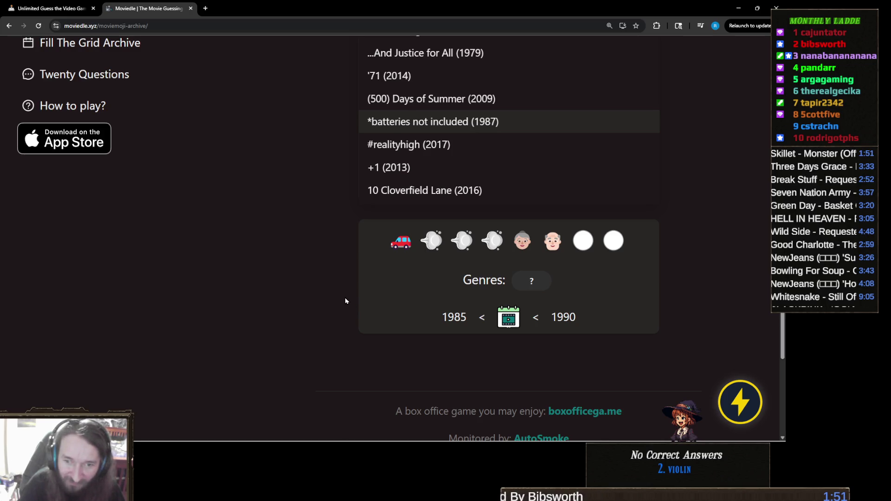
scroll(344, 300, "up", 4)
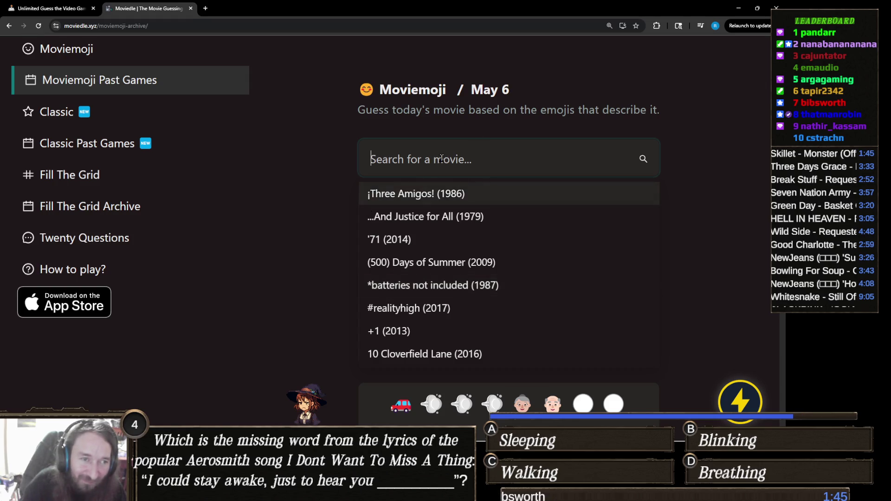
Search 'driving mis' and submit Driving Miss Daisy (1989), solving the puzzle.
type("g")
key("BackSpace")
type("dr")
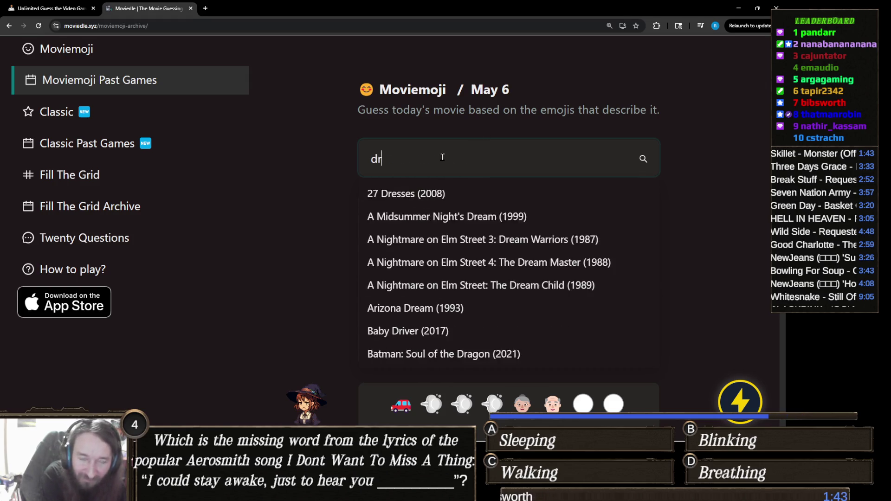
type("iving miss")
scroll(442, 157, "down", 4)
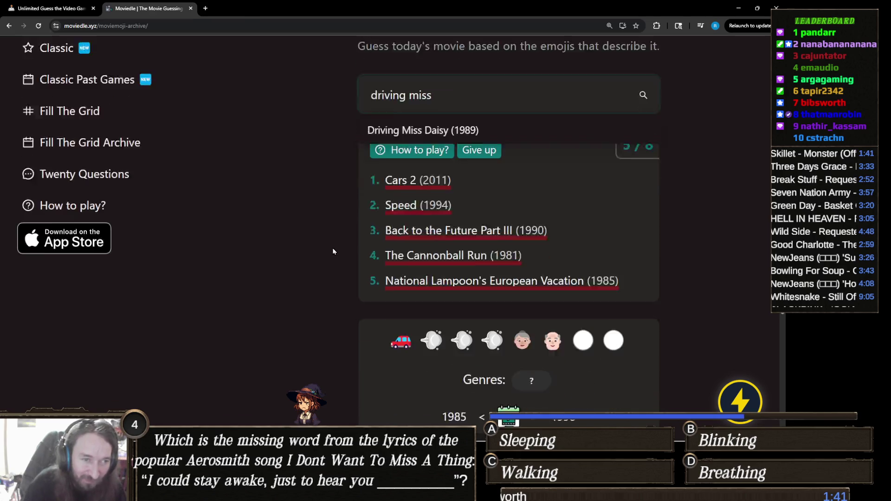
scroll(483, 157, "up", 3)
left_click(482, 154)
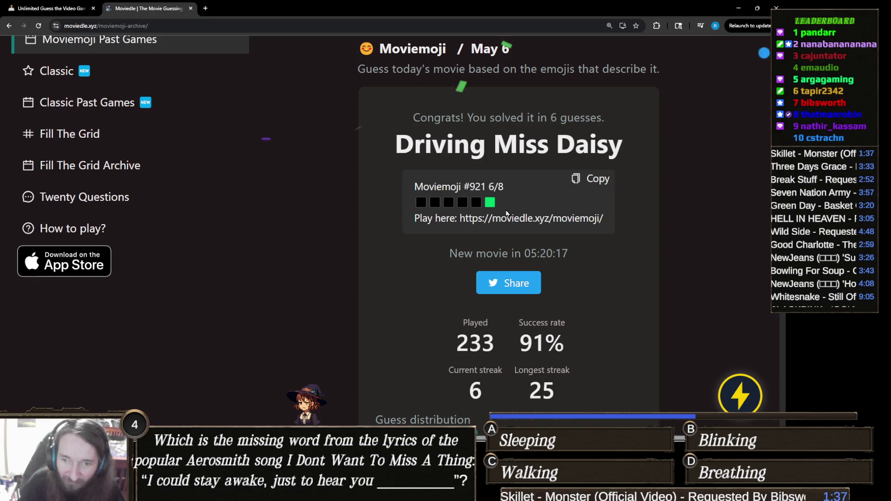
scroll(505, 254, "up", 1)
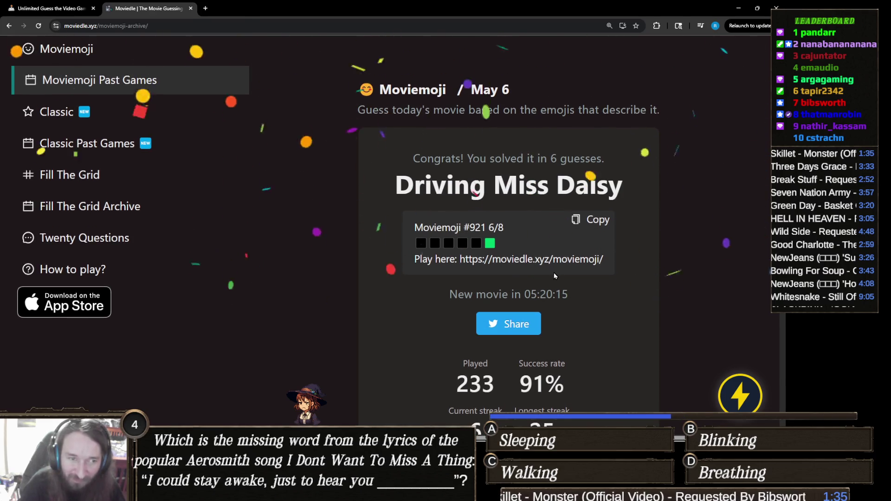
scroll(553, 272, "down", 10)
scroll(553, 274, "down", 4)
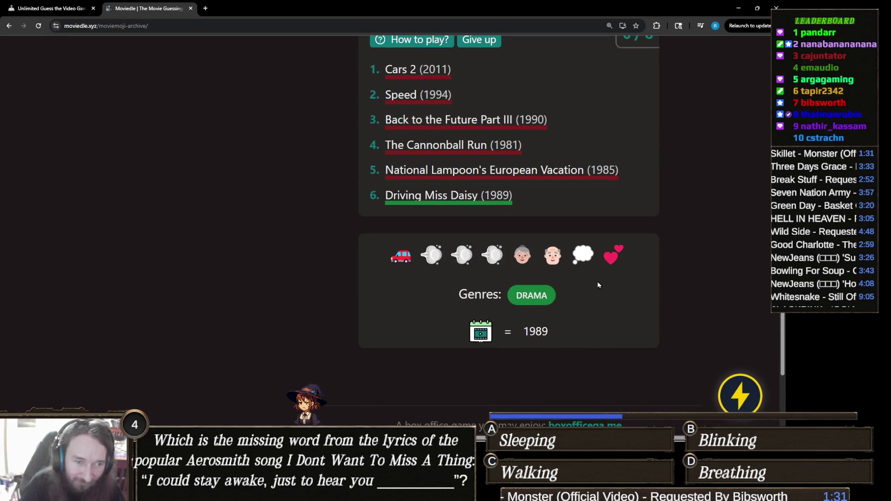
scroll(599, 282, "up", 10)
scroll(574, 280, "up", 1)
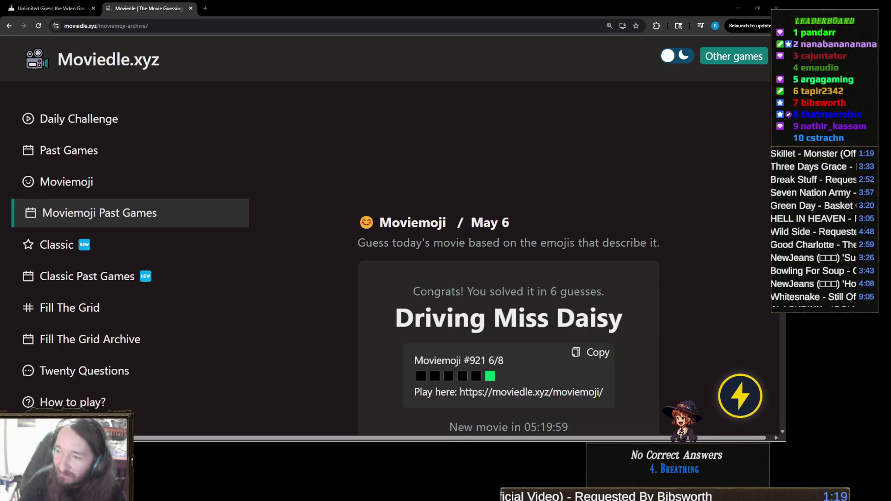
mouse_move(353, 434)
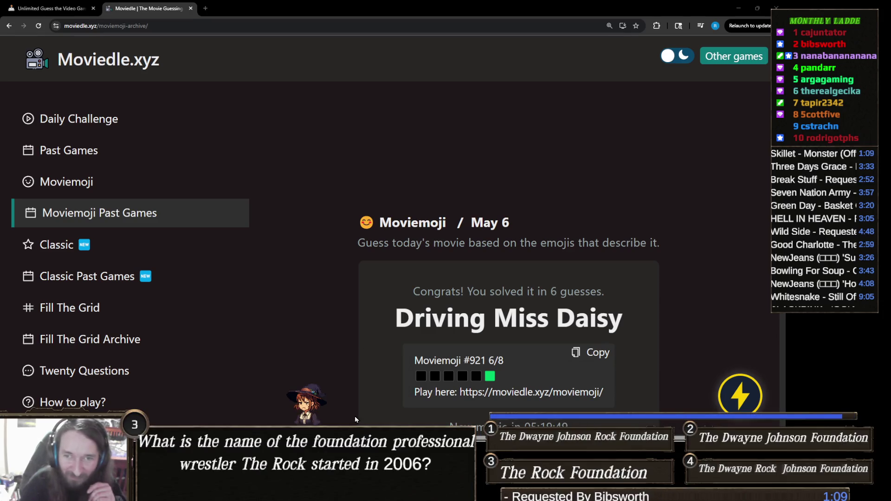
key("alt+Tab")
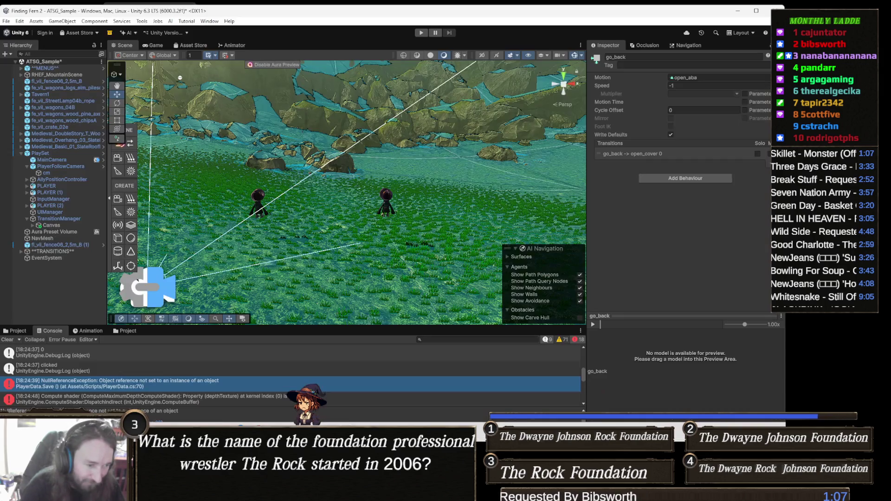
Review the Start() restore code in ThirdPersonController.cs, then bring up Gamedle in Brave.
key("alt+Tab")
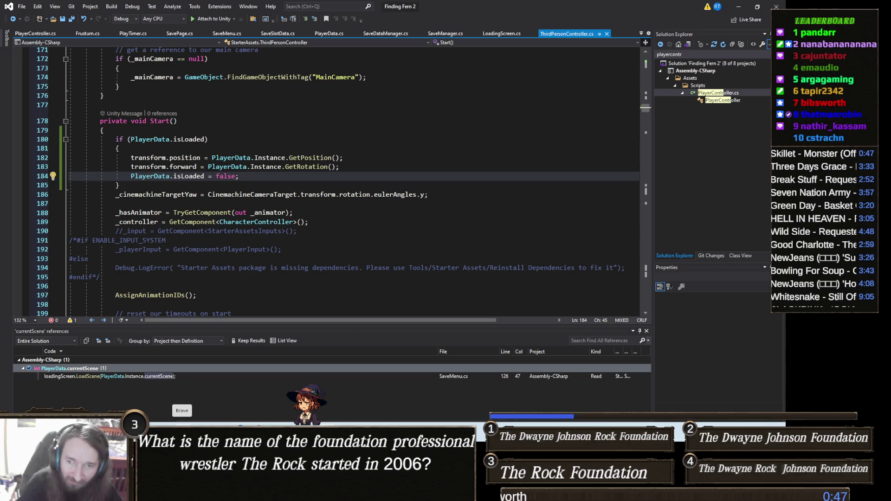
left_click(181, 432)
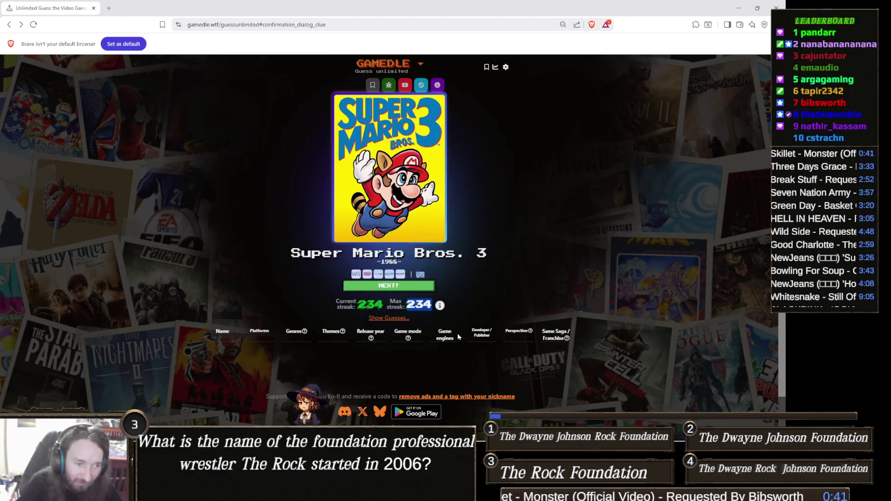
Check Gamedle's 234 max streak, then close the browser to return to Visual Studio.
scroll(460, 332, "down", 2)
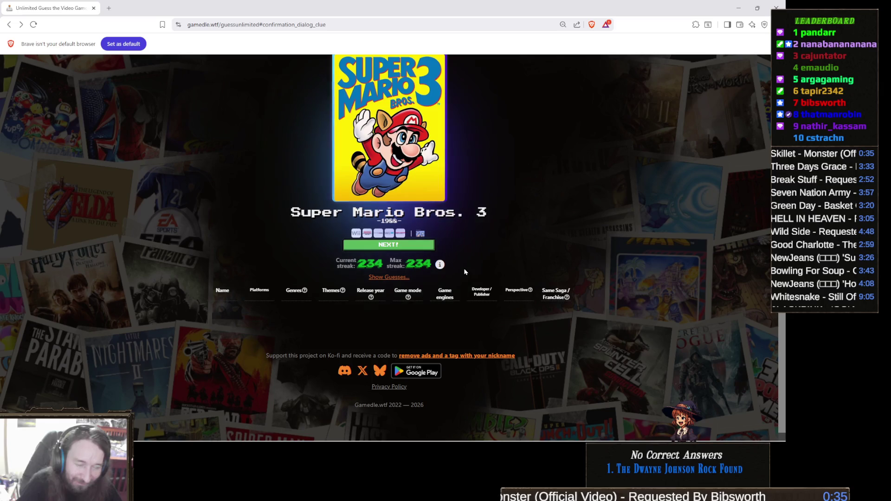
double_click(419, 264)
left_click(479, 265)
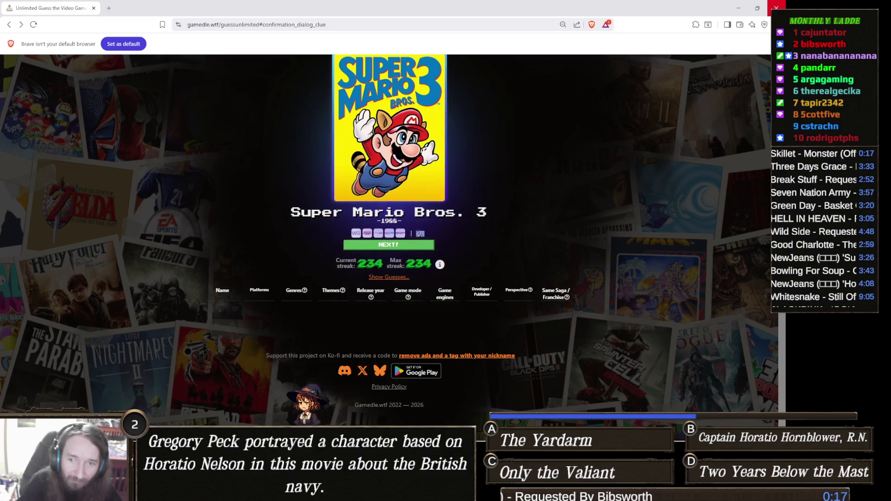
left_click(776, 8)
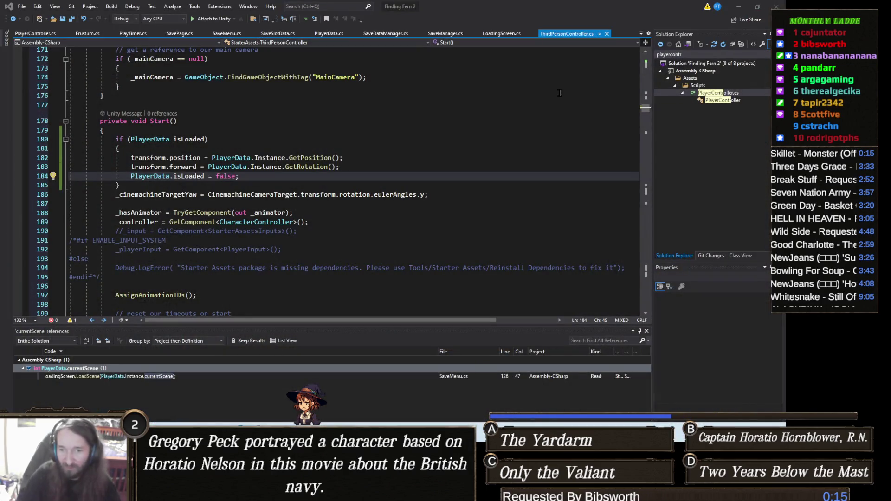
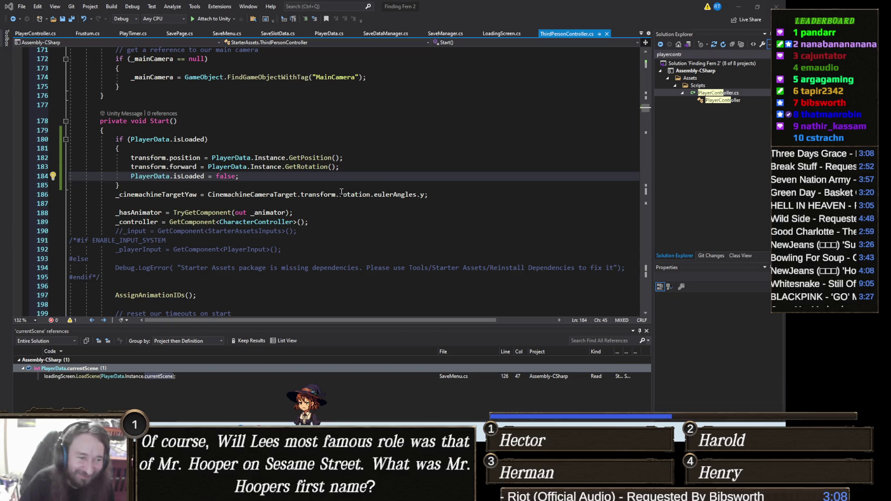
Review the isLoaded position/rotation restore in Start(), then minimize Visual Studio.
key("Down")
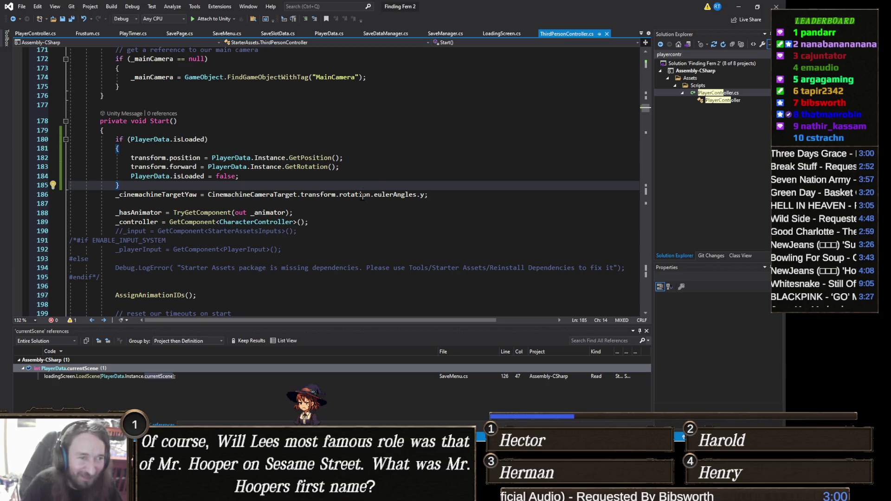
left_click(274, 231)
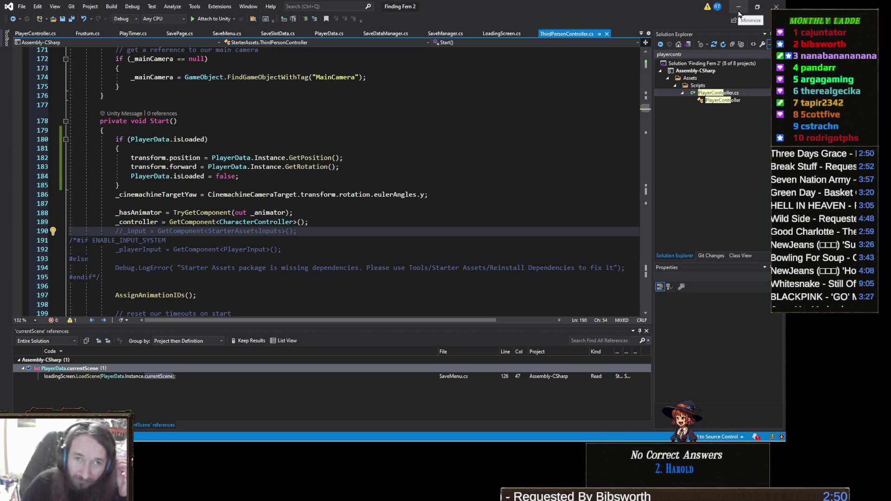
left_click(738, 12)
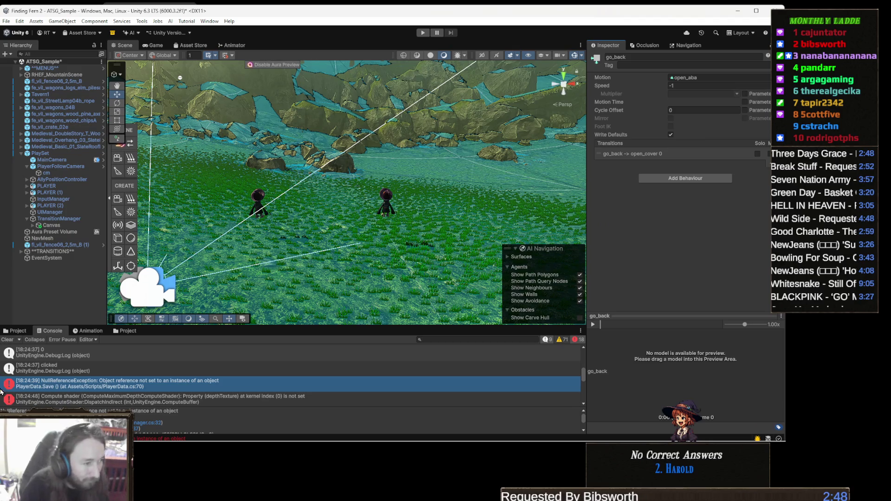
Clear the Console log and enter Play mode.
left_click(7, 339)
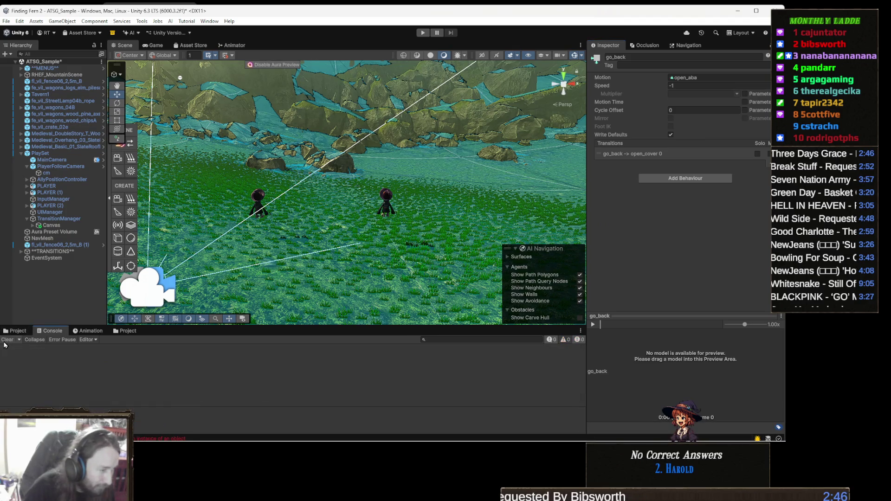
left_click(422, 33)
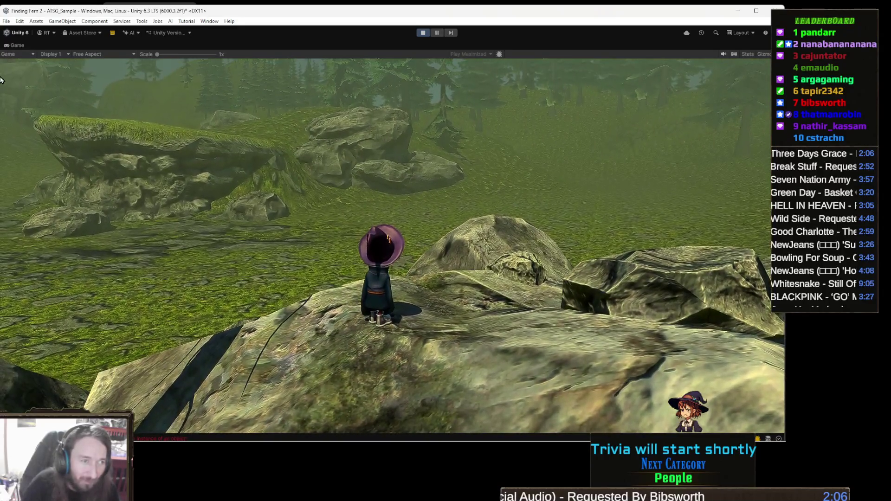
Pause, open the save book, pick the left slot, then stop play and return to Visual Studio.
key("Escape")
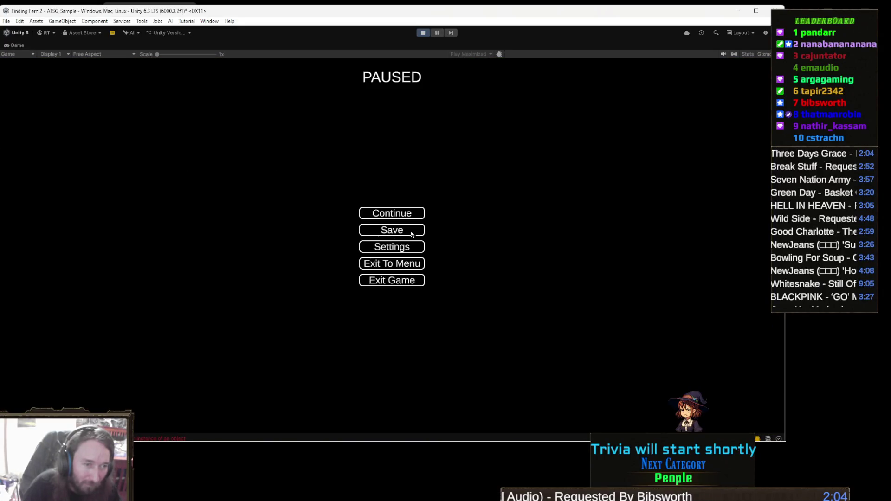
left_click(411, 234)
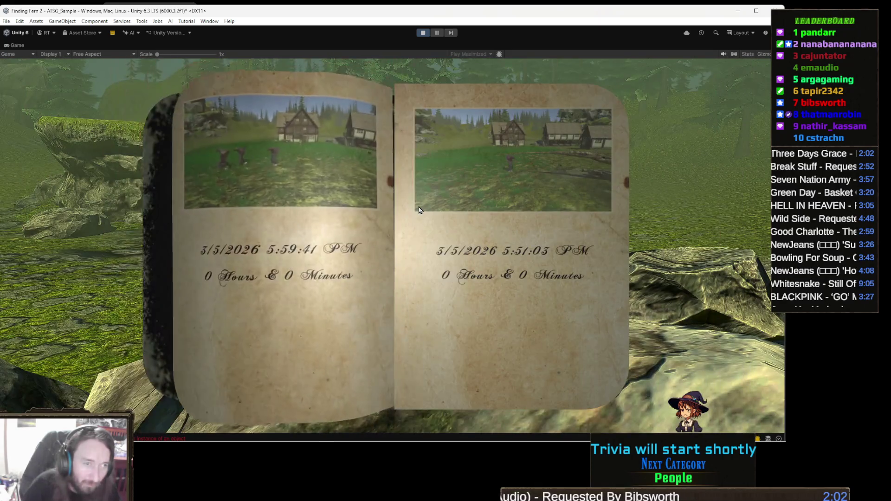
left_click(341, 225)
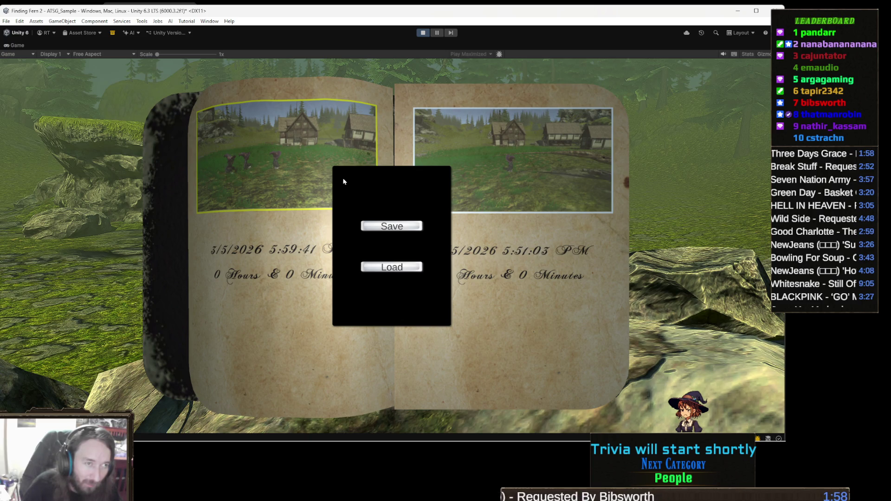
left_click(423, 33)
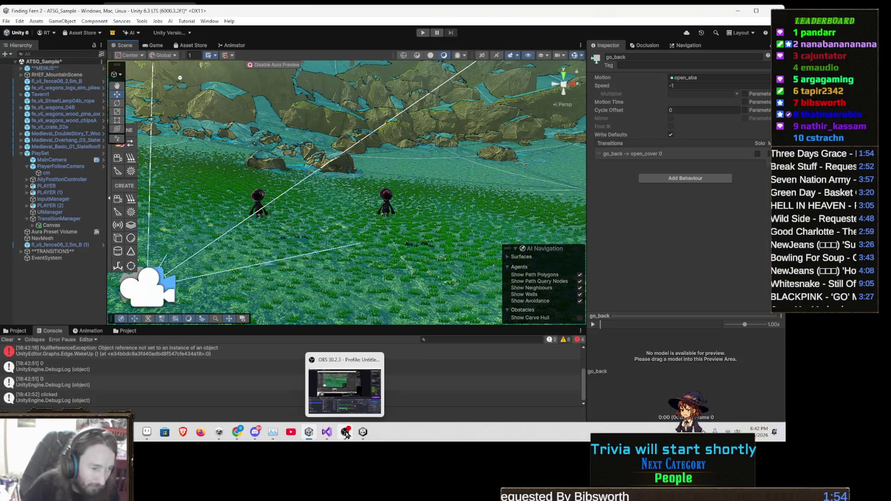
left_click(327, 432)
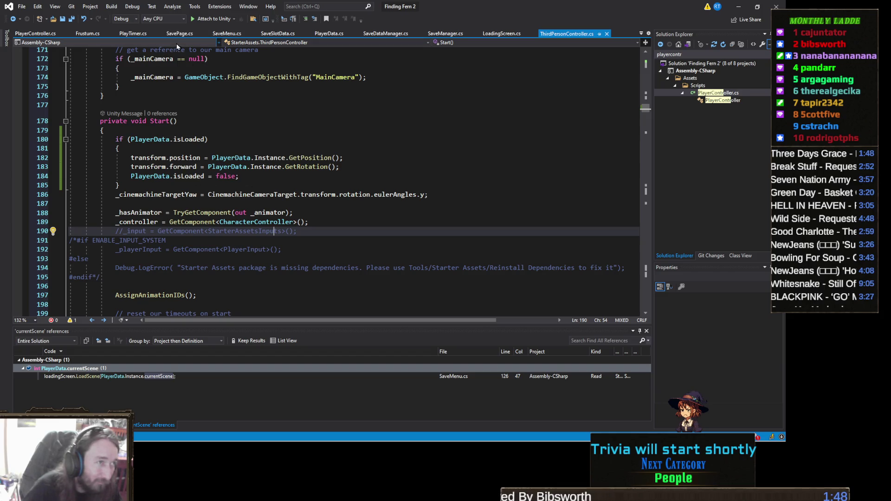
In SaveMenu.cs, add confirmationObject.SetActive(false); after line 120's page refresh.
left_click(226, 34)
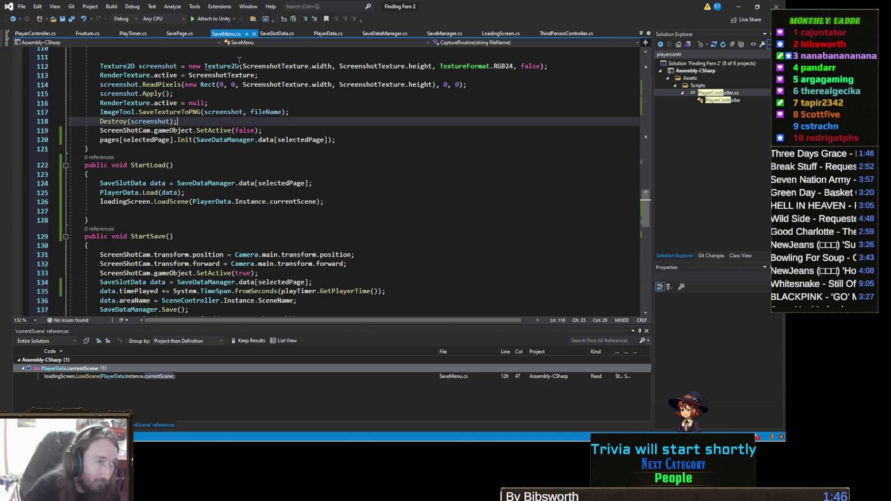
scroll(198, 251, "down", 3)
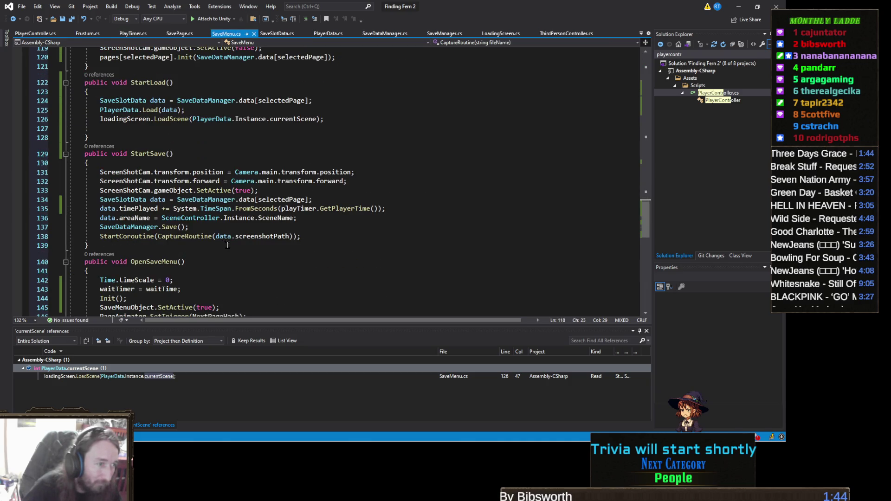
scroll(200, 251, "up", 4)
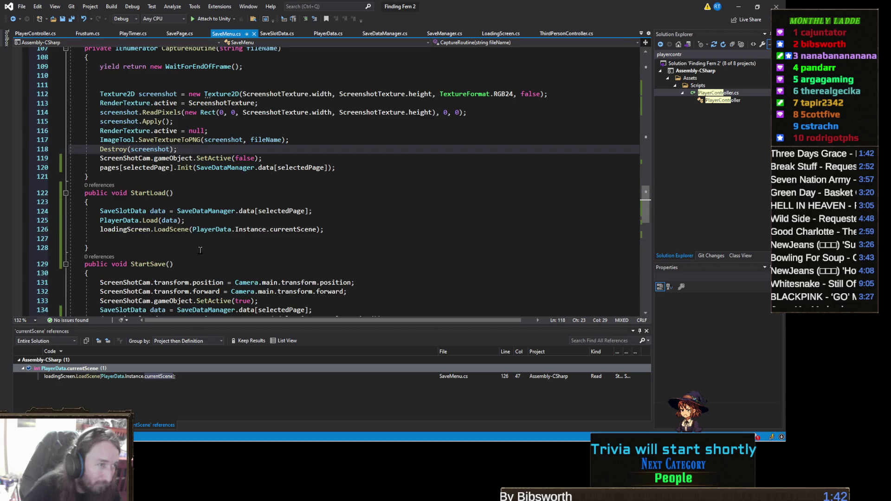
left_click(360, 167)
key("Return")
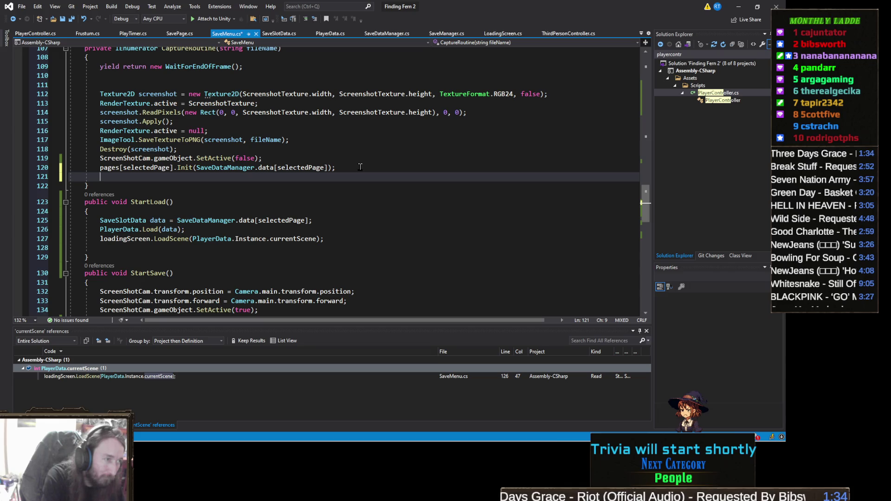
type("Conf")
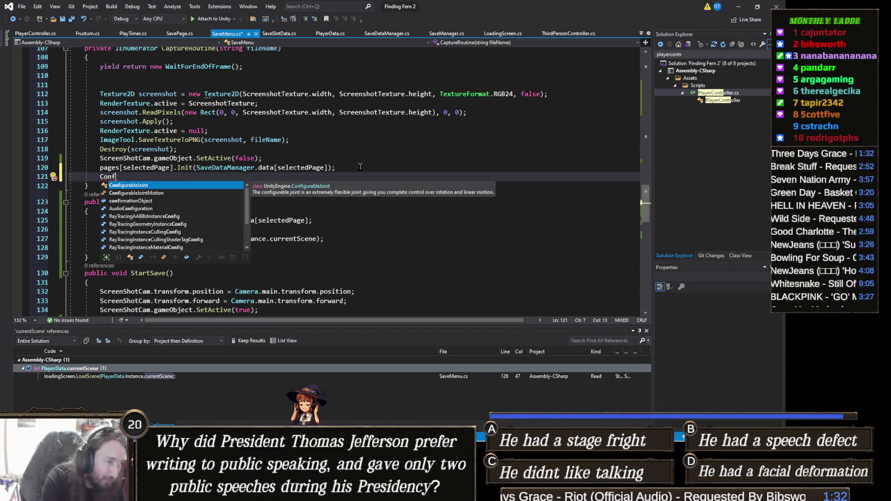
type("r")
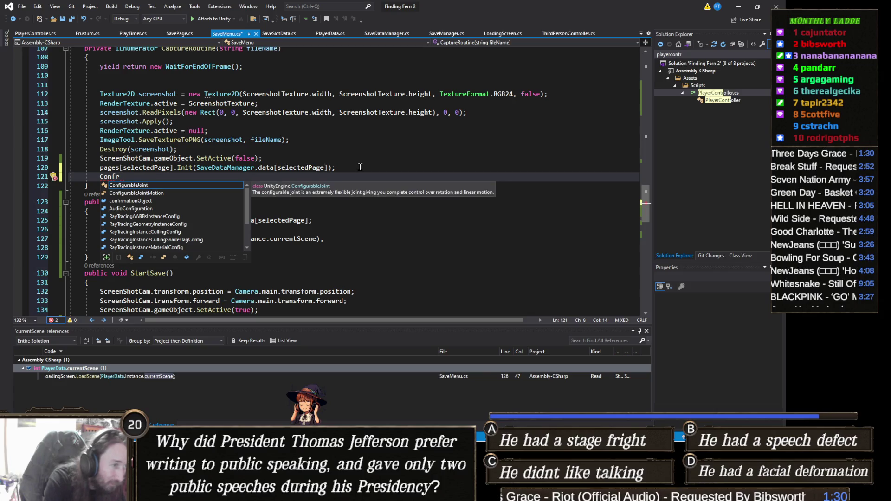
key("BackSpace")
type("irm")
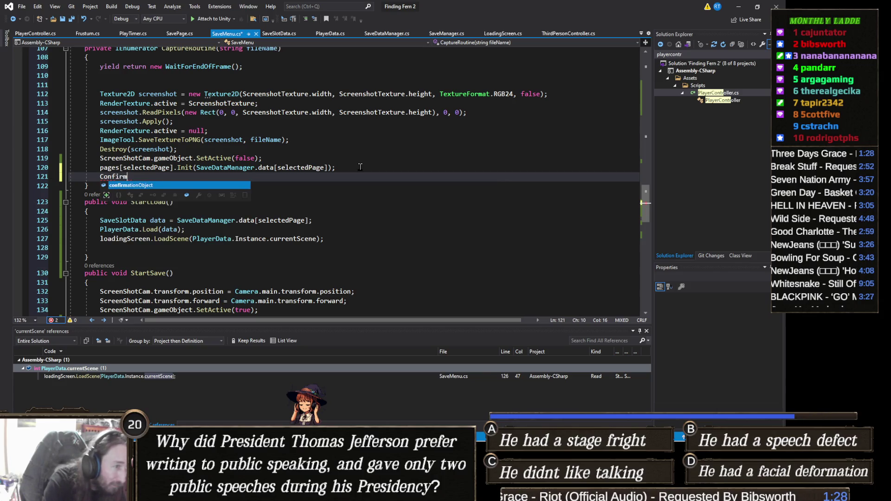
key("Tab")
type("SetActive(")
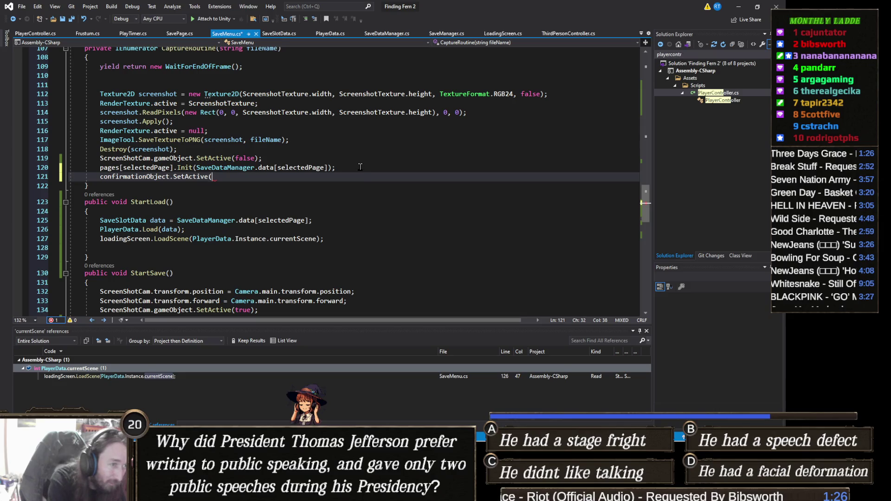
type("fal")
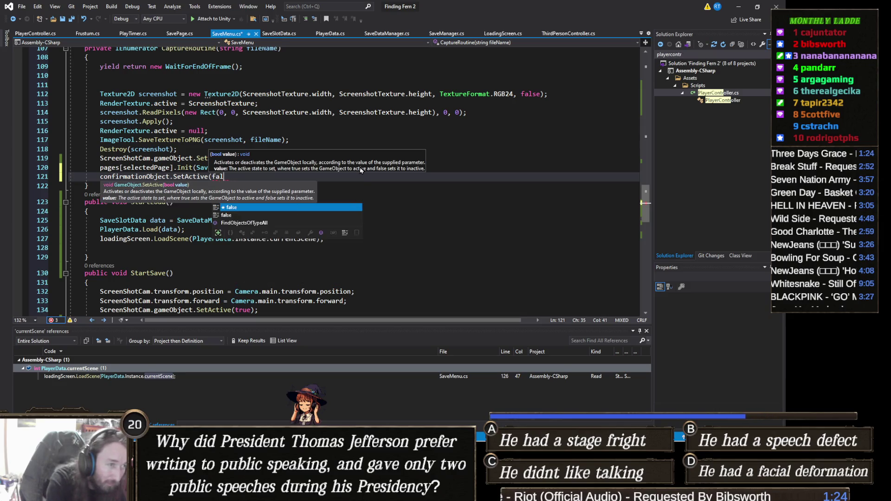
type("se);")
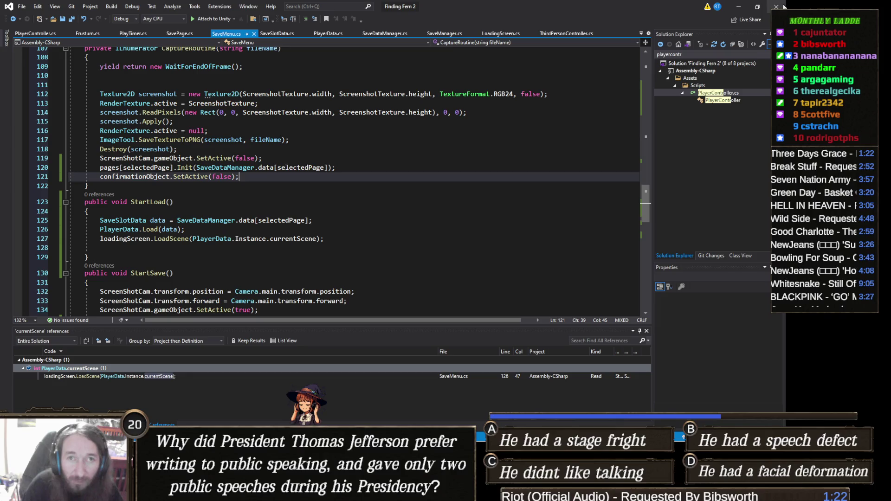
left_click(738, 7)
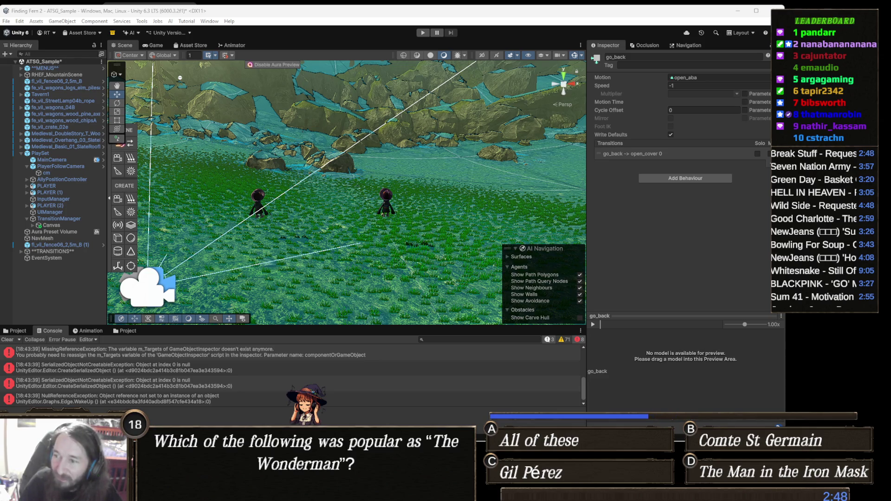
Enter Play mode with Ctrl+P to test the recompiled scripts.
key("ctrl+p")
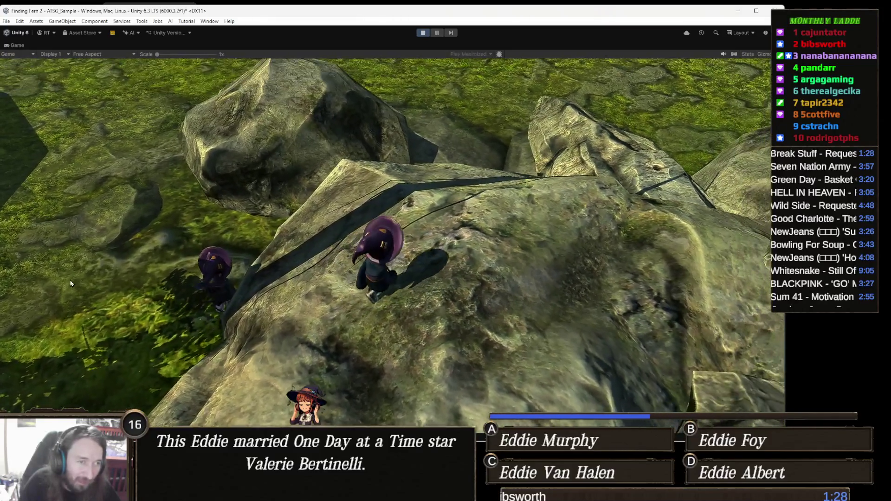
Save the game into the left save-book slot, reopen its options, then stop Play mode.
key("Escape")
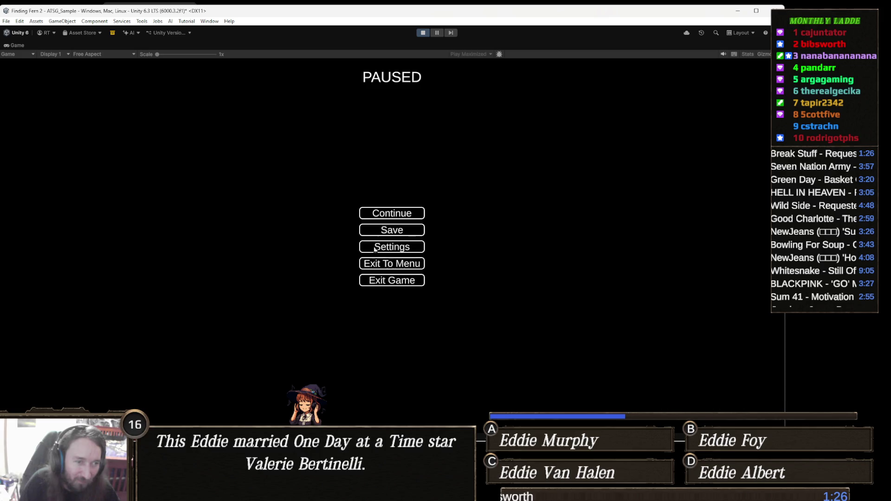
left_click(410, 234)
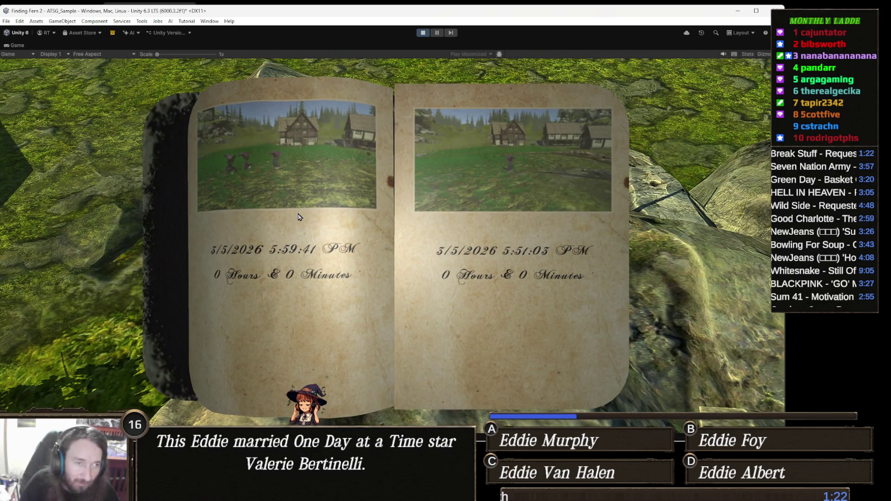
left_click(282, 194)
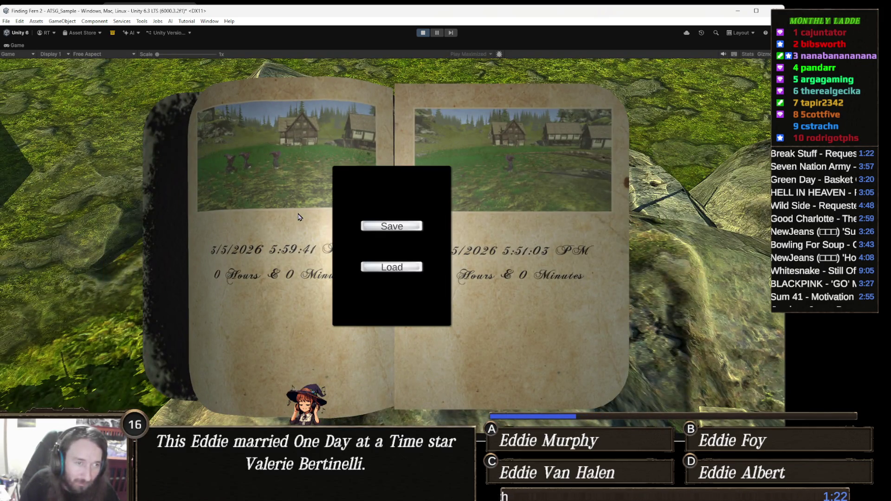
left_click(399, 230)
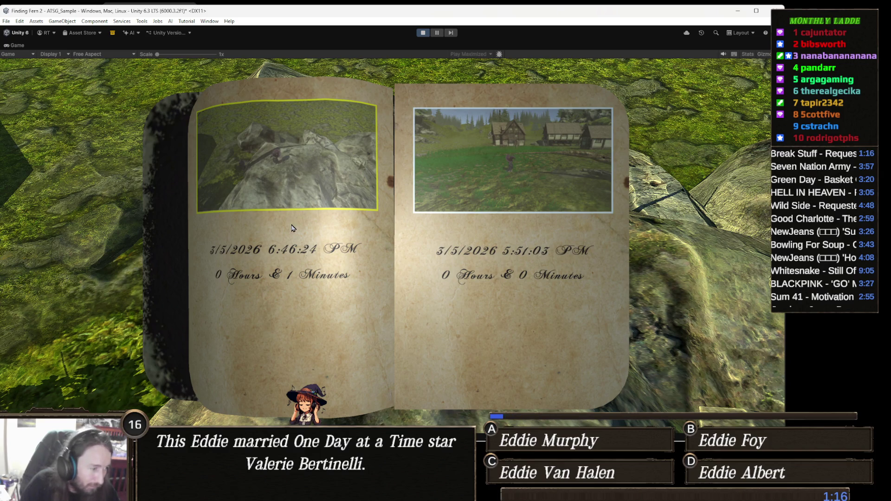
left_click(277, 219)
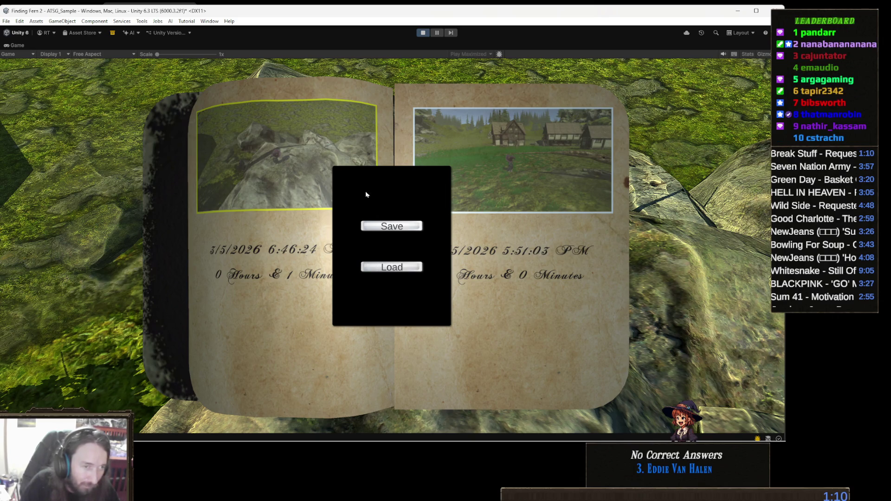
left_click(422, 33)
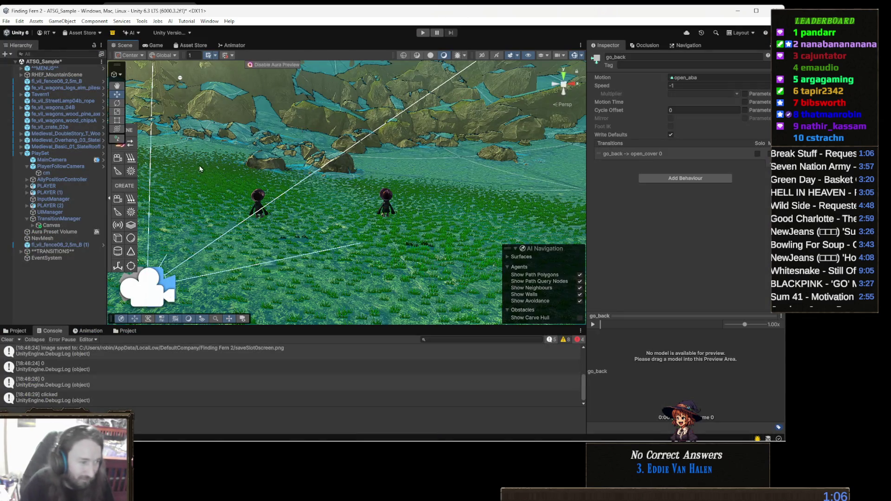
scroll(116, 368, "up", 5)
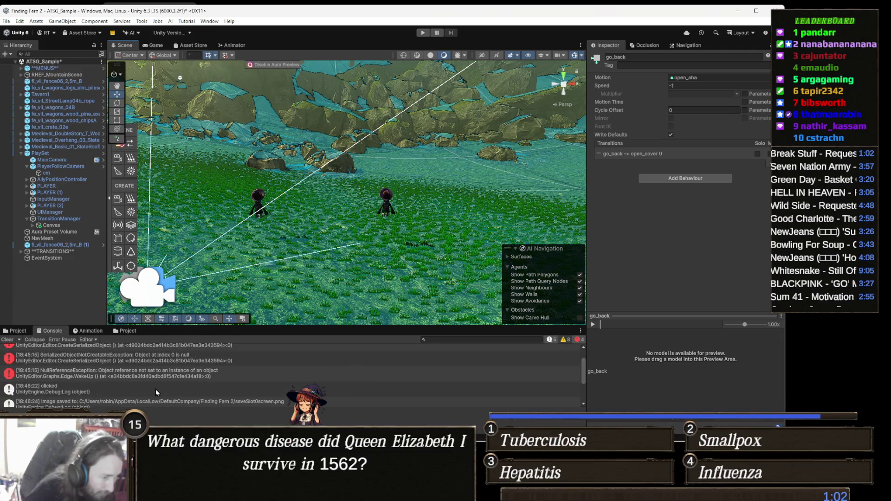
scroll(155, 389, "down", 3)
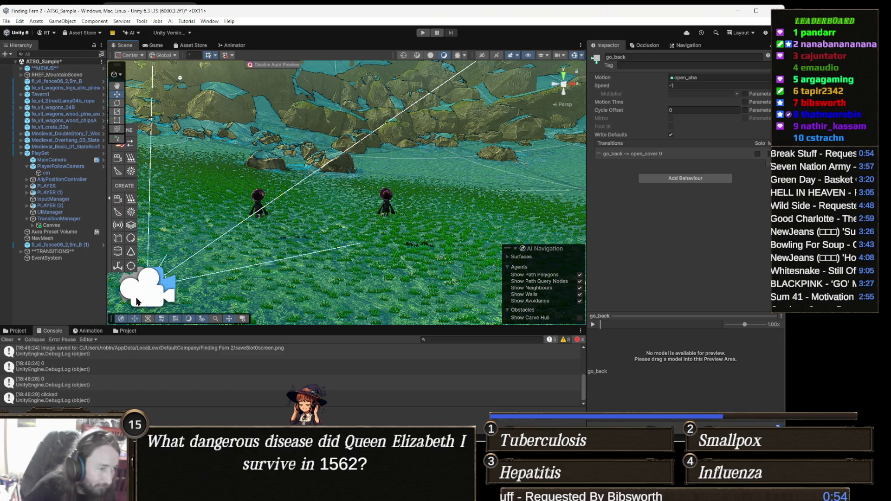
left_click(125, 331)
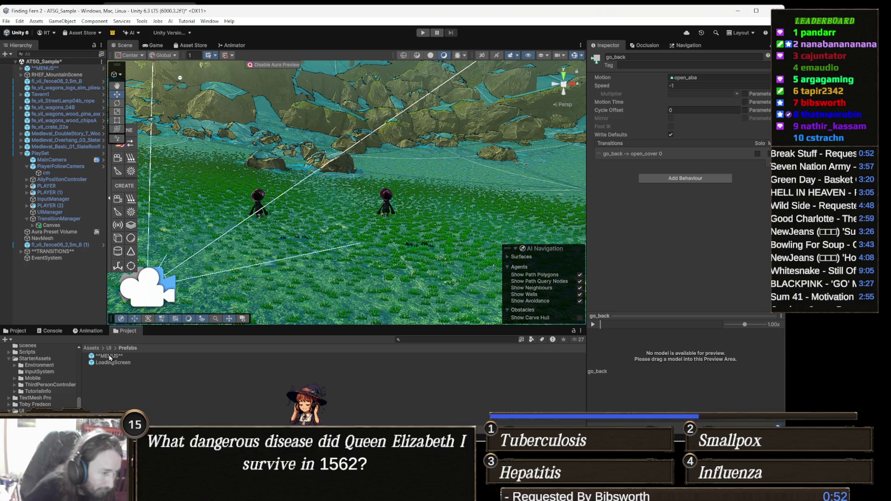
Open the MENUS prefab from the Prefabs folder for editing.
left_click(19, 332)
left_click(98, 371)
left_click(72, 374)
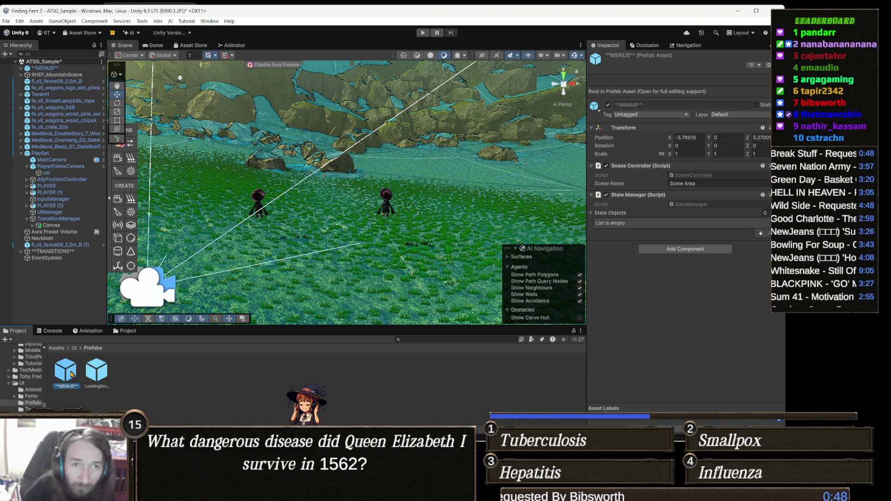
double_click(71, 372)
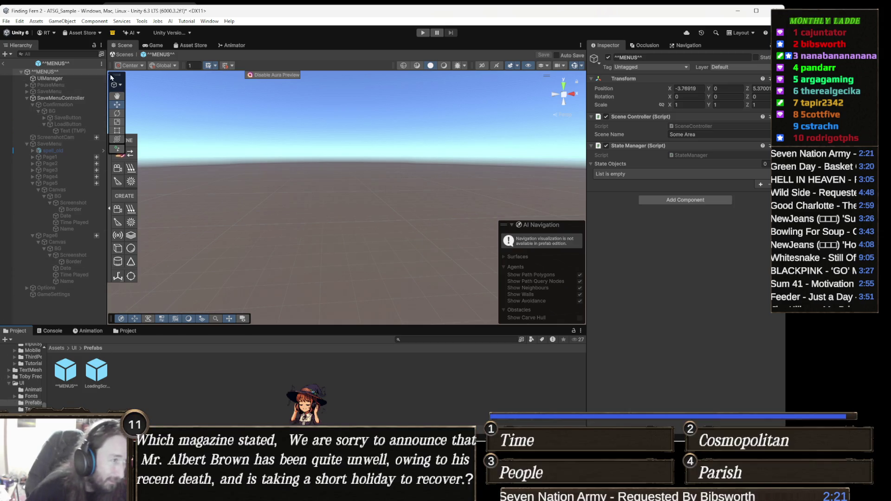
Assign the LoadingScreen prefab to SaveMenuController's Loading Screen field.
left_click(64, 98)
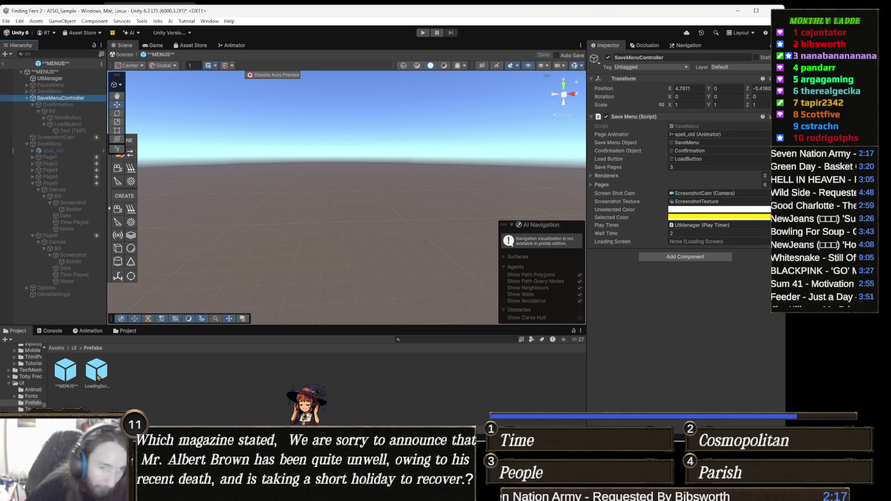
left_click(633, 315)
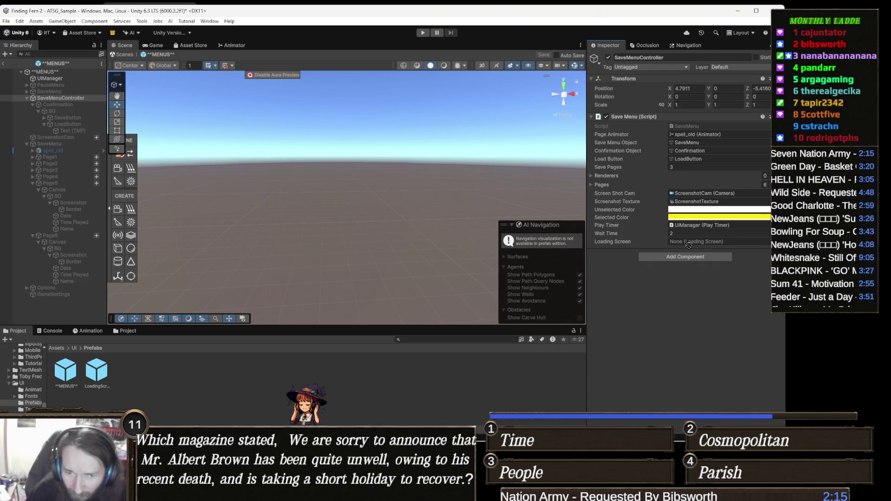
left_click_drag(97, 371, 714, 241)
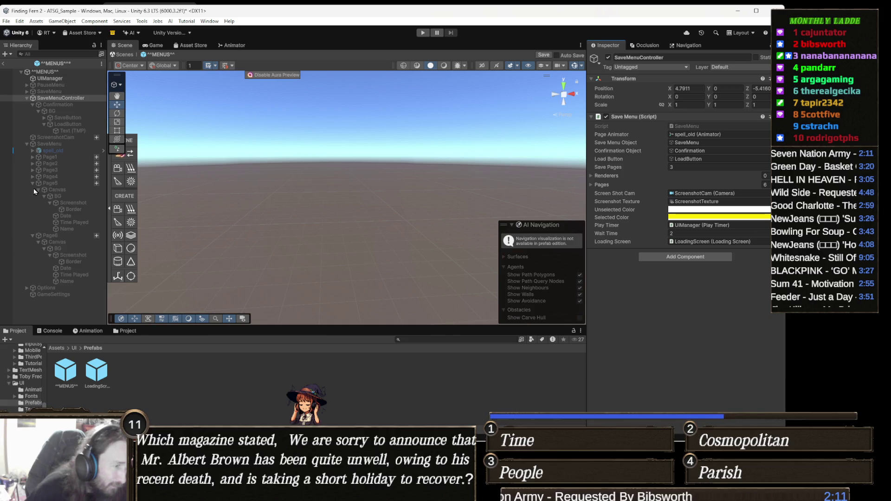
Add an On Click () entry to LoadButton targeting SaveMenuController.
left_click(81, 117)
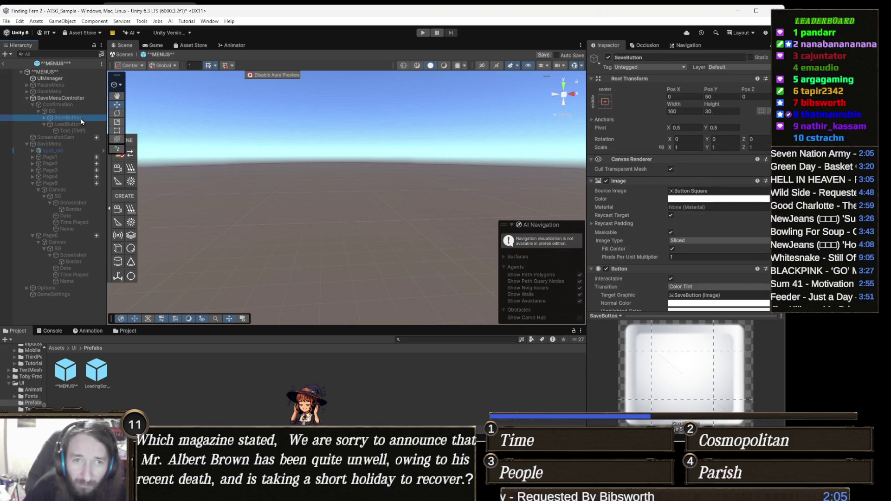
left_click(81, 123)
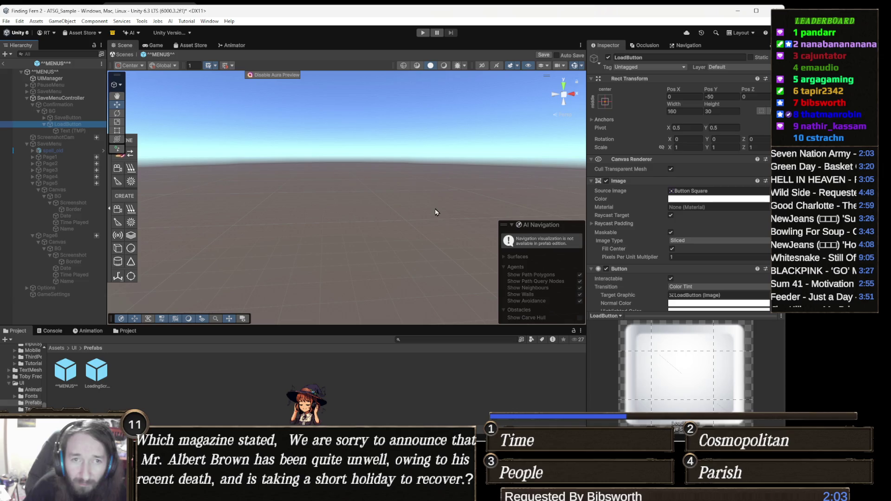
scroll(668, 260, "down", 2)
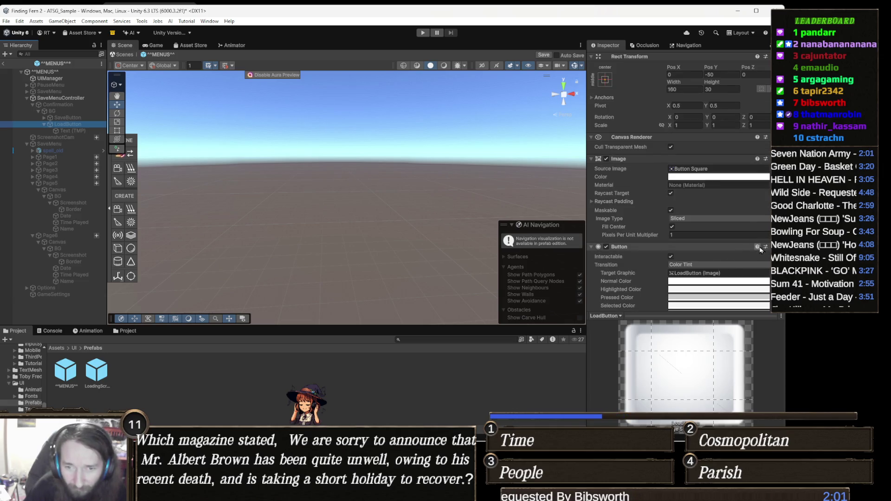
scroll(763, 260, "down", 4)
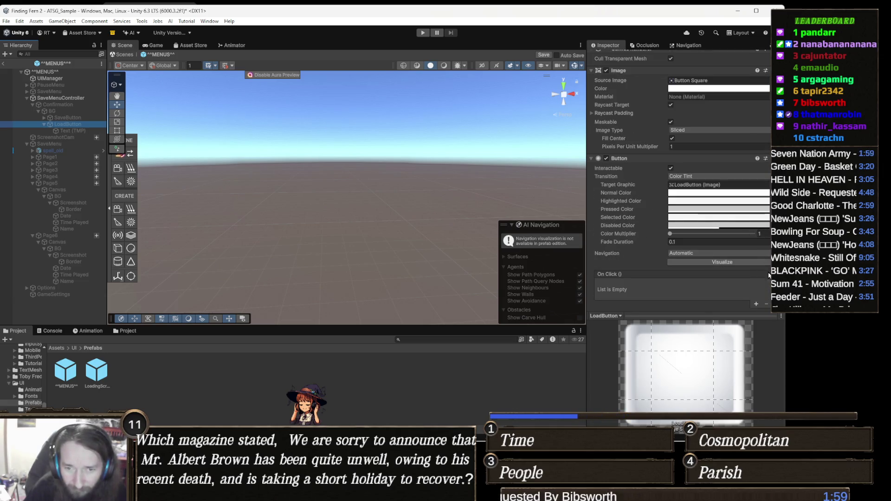
left_click(755, 304)
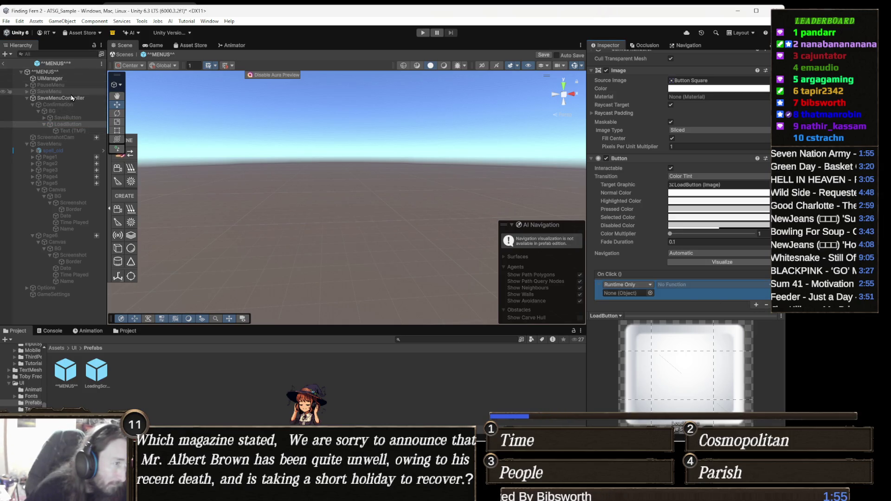
left_click_drag(71, 99, 597, 223)
left_click_drag(663, 262, 651, 232)
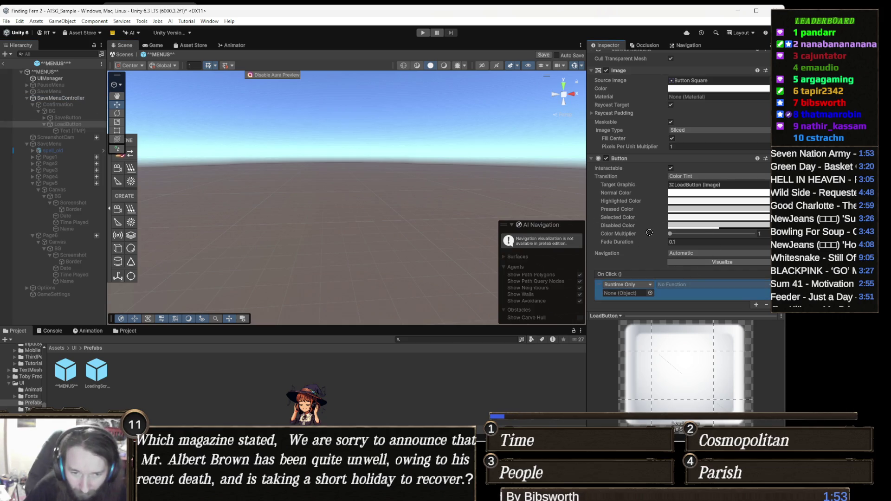
left_click_drag(627, 289, 626, 292)
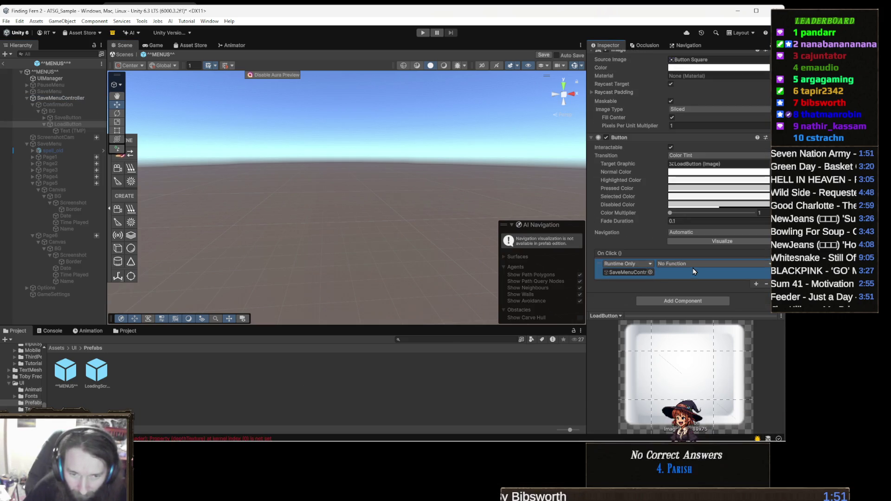
Set the click function to SaveMenu.StartLoad, then switch to Visual Studio.
left_click(692, 265)
mouse_move(687, 305)
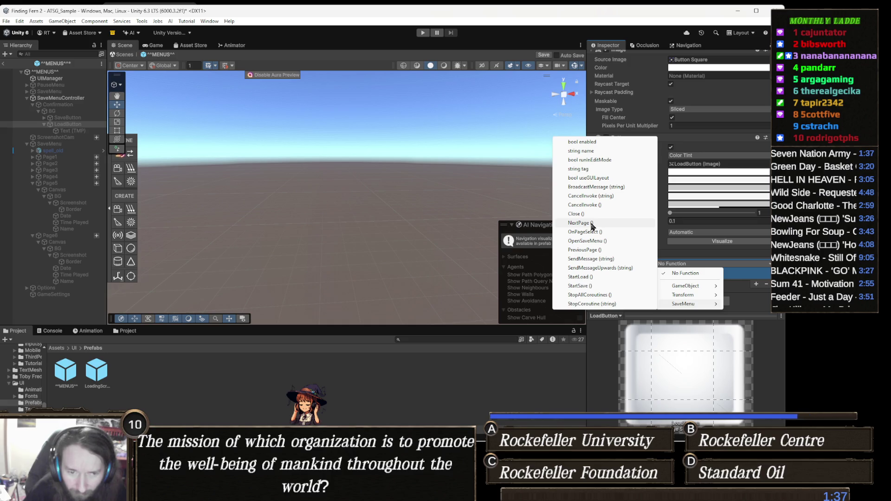
left_click(580, 276)
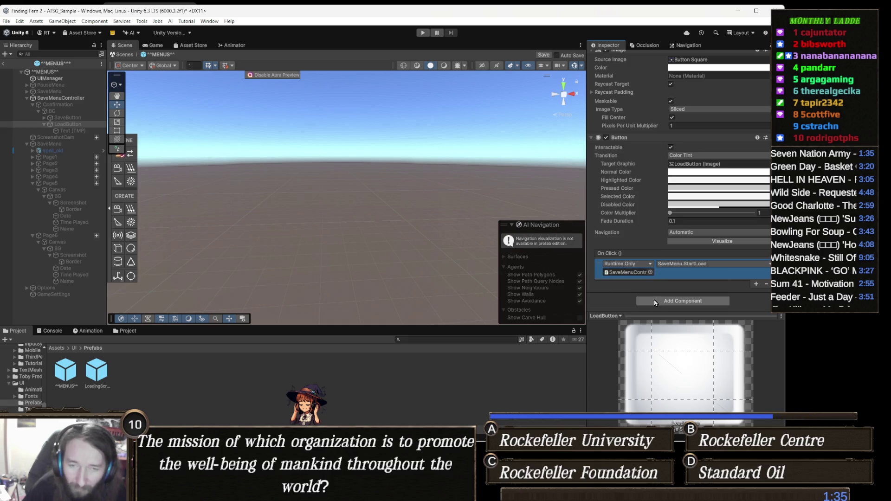
mouse_move(362, 493)
left_click(327, 416)
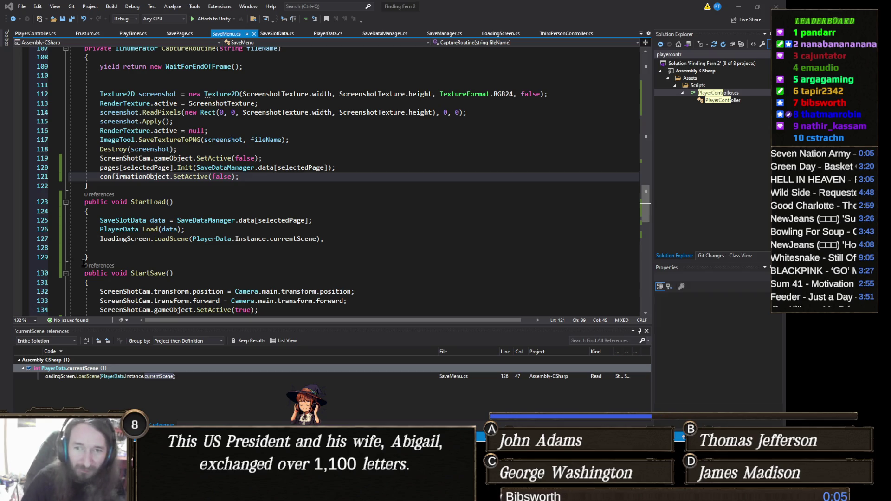
left_click(255, 174)
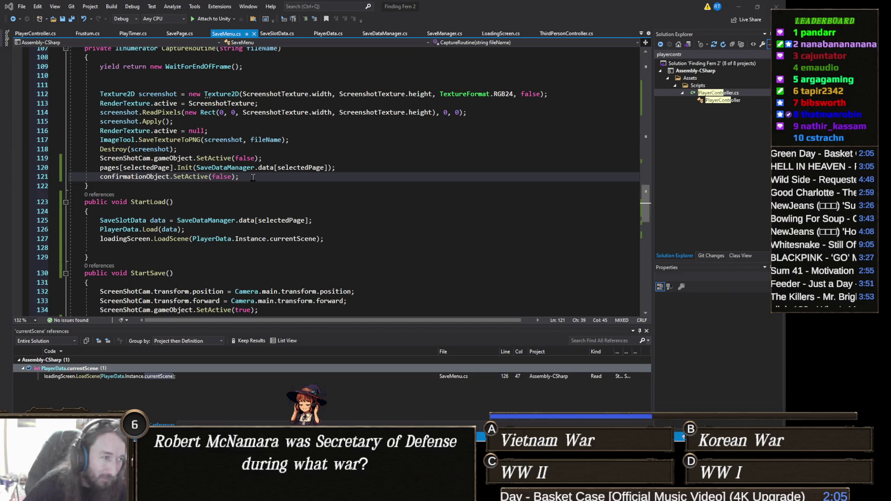
Scroll up through SaveMenu.cs above the CaptureRoutine edits.
scroll(253, 178, "up", 12)
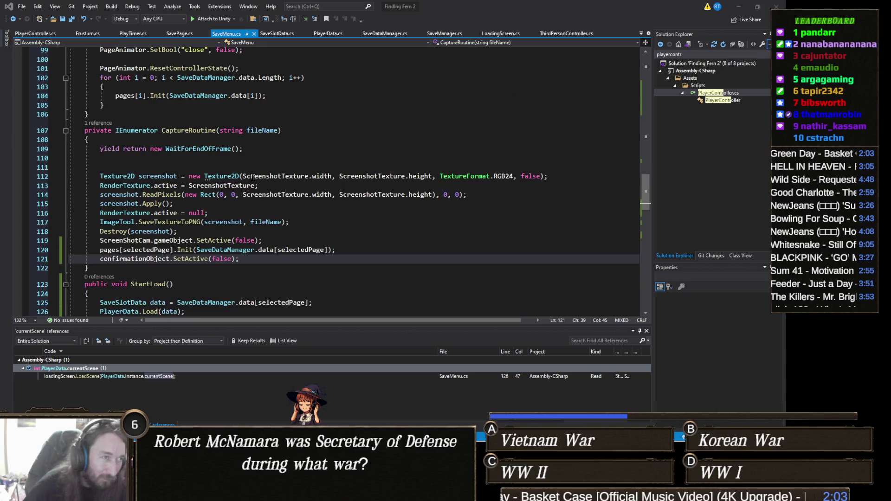
Duplicate the loadButton field declaration and rename the copy to saveButton.
scroll(252, 178, "up", 20)
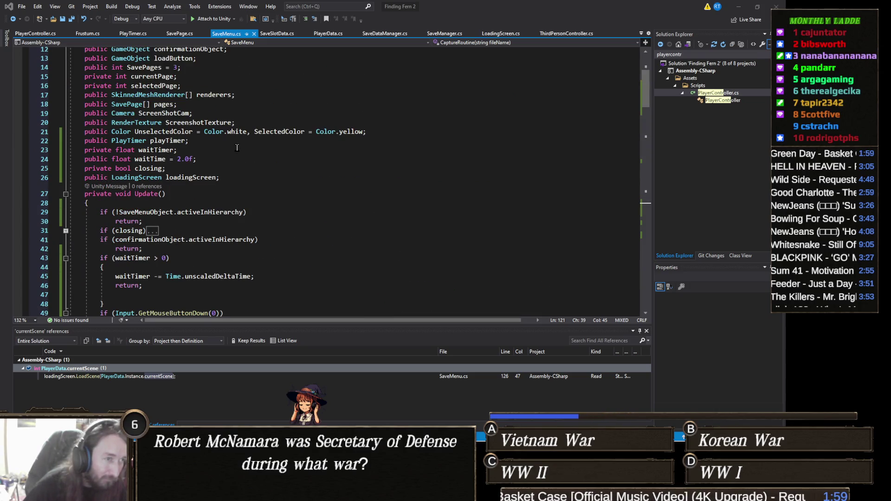
scroll(176, 159, "up", 2)
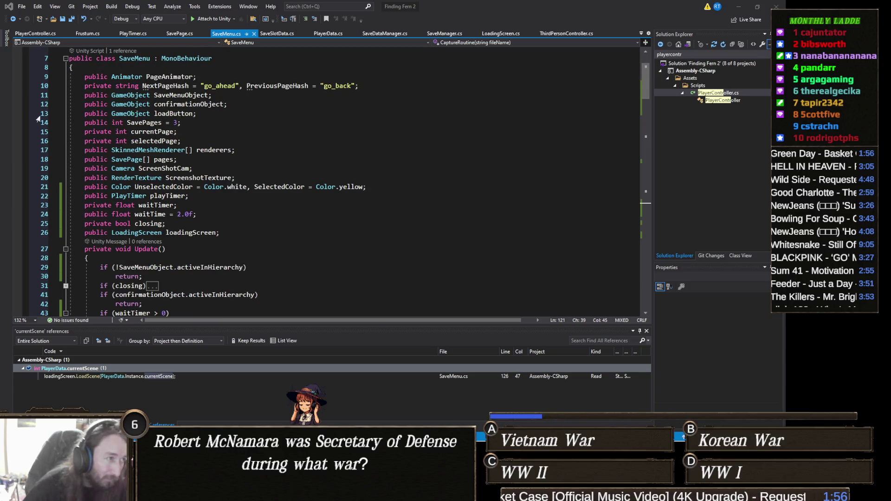
left_click(38, 117)
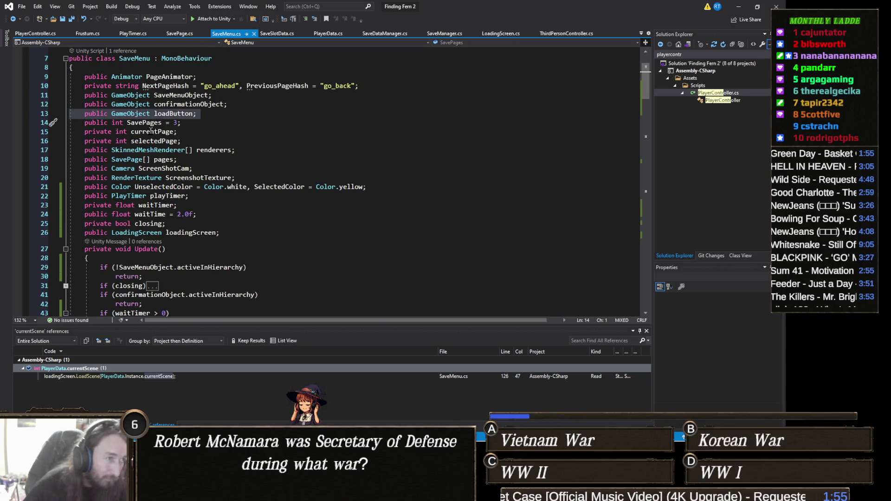
key("ctrl+d")
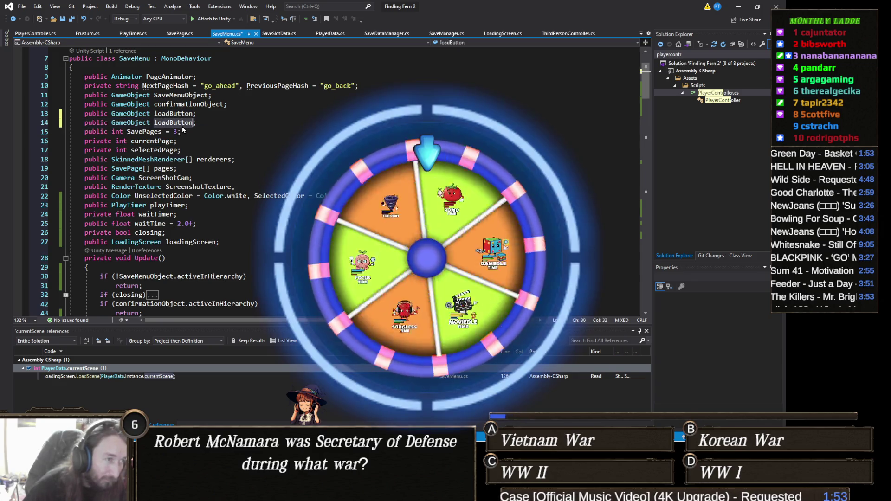
double_click(182, 123)
type("save")
type("Byu")
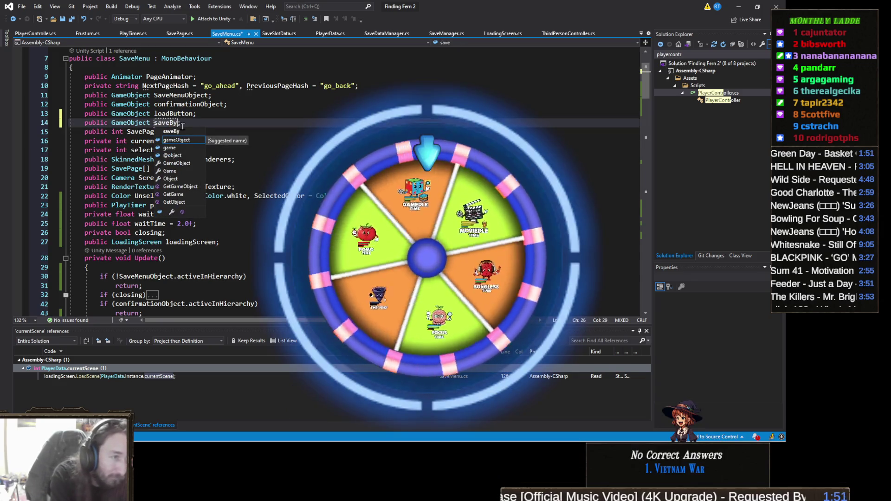
key("BackSpace")
key("BackSpace")
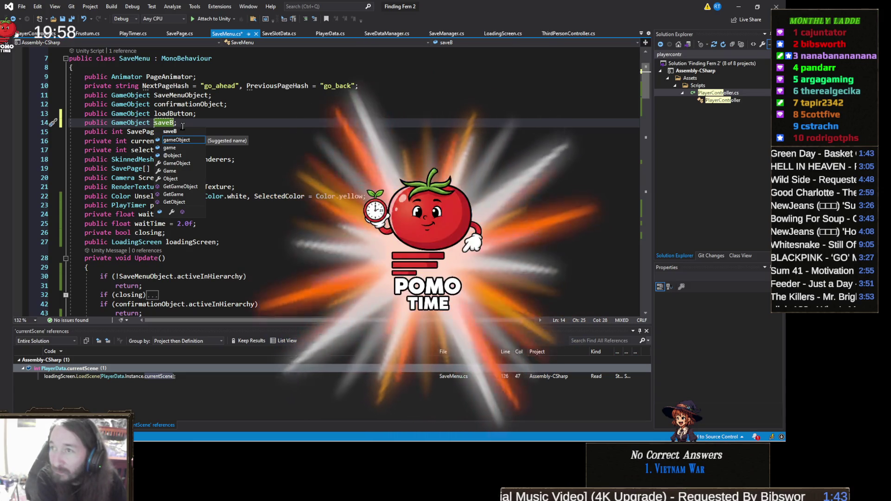
type("utton")
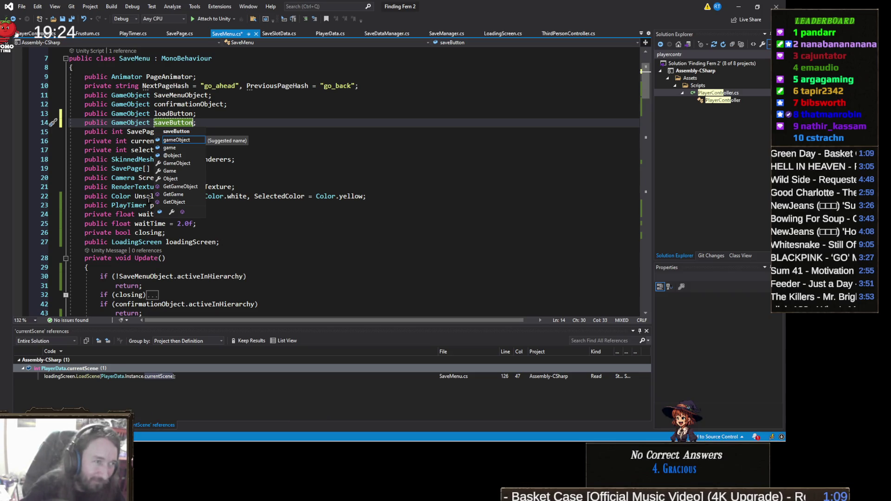
key("Right")
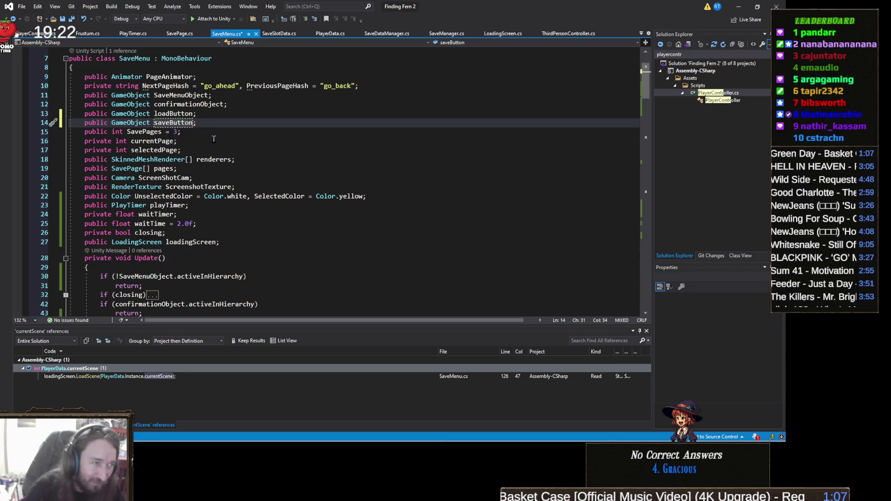
scroll(220, 173, "down", 2)
scroll(221, 173, "down", 1)
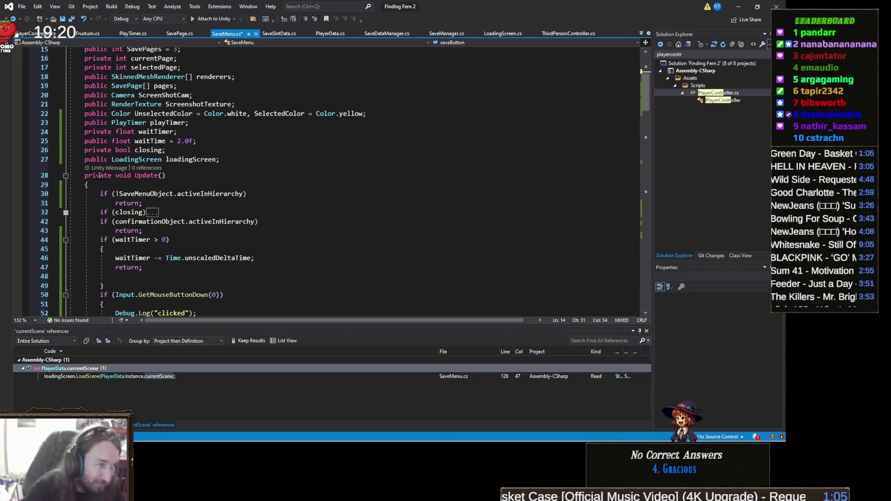
Add 'if (SceneManager.GetActiveScene().buildIndex == 0) saveButton.SetActive(false);' to OnEnable, then minimize Visual Studio.
left_click(65, 175)
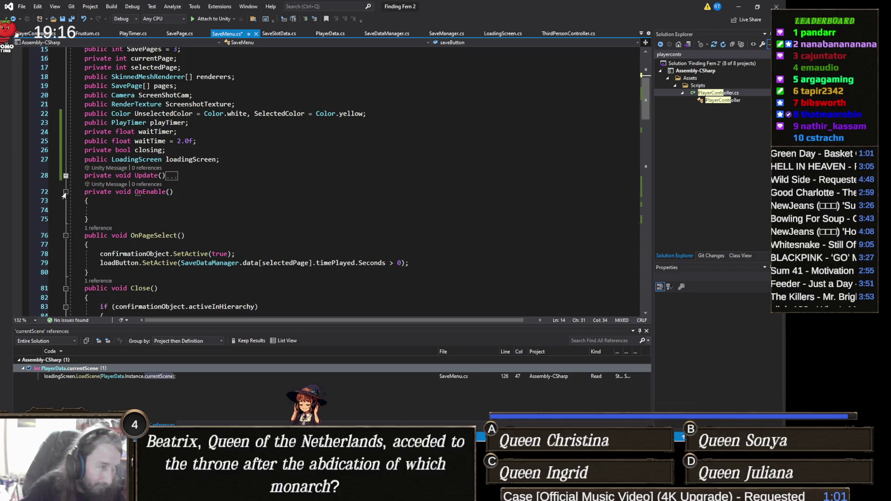
left_click(137, 212)
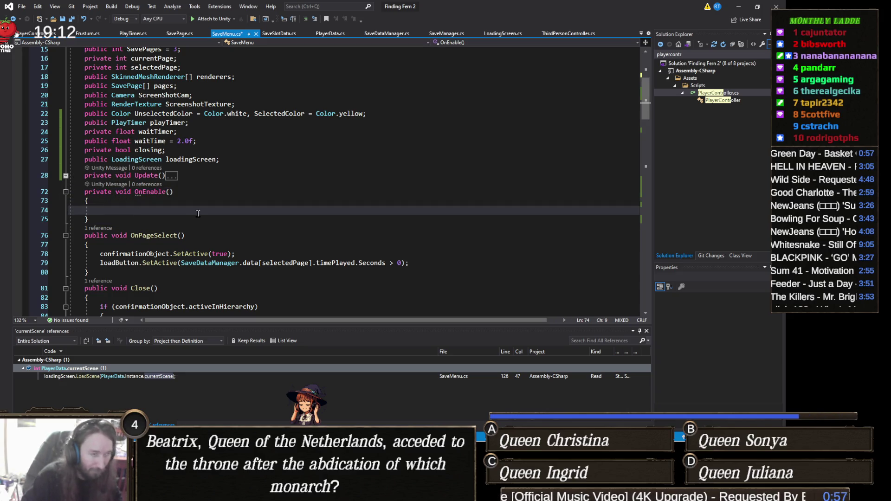
type("if (")
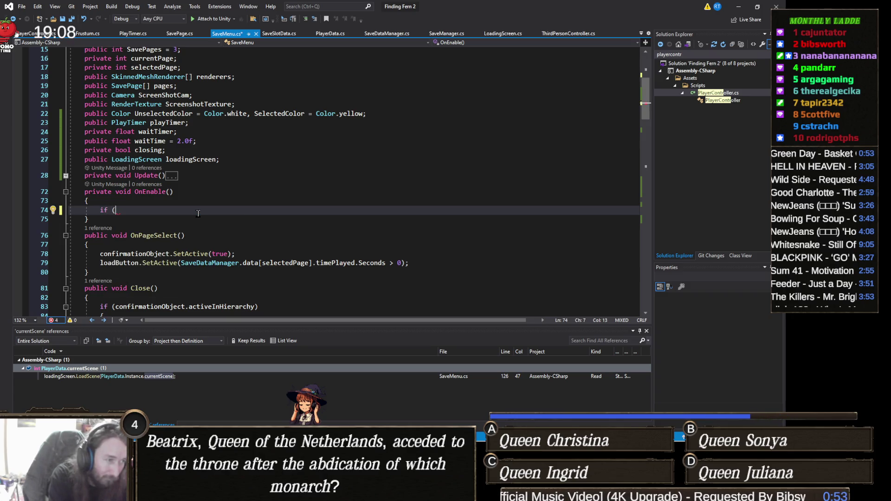
type("UnityEngine")
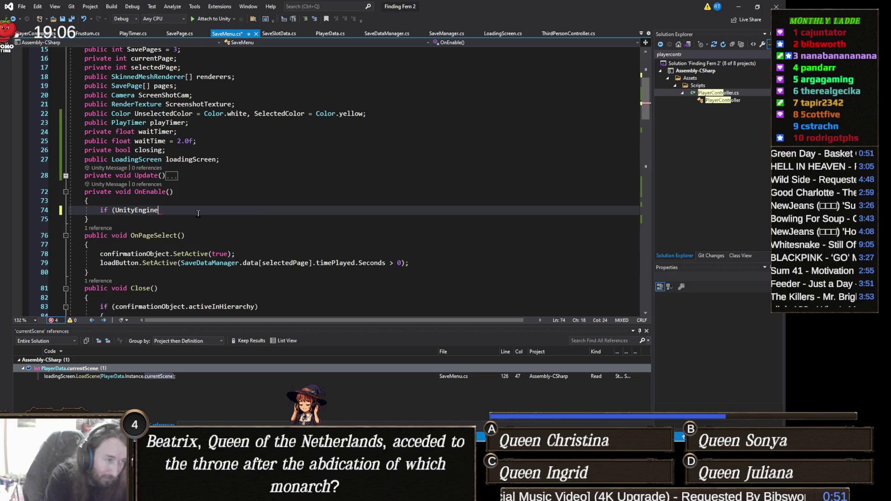
type(".scen.s")
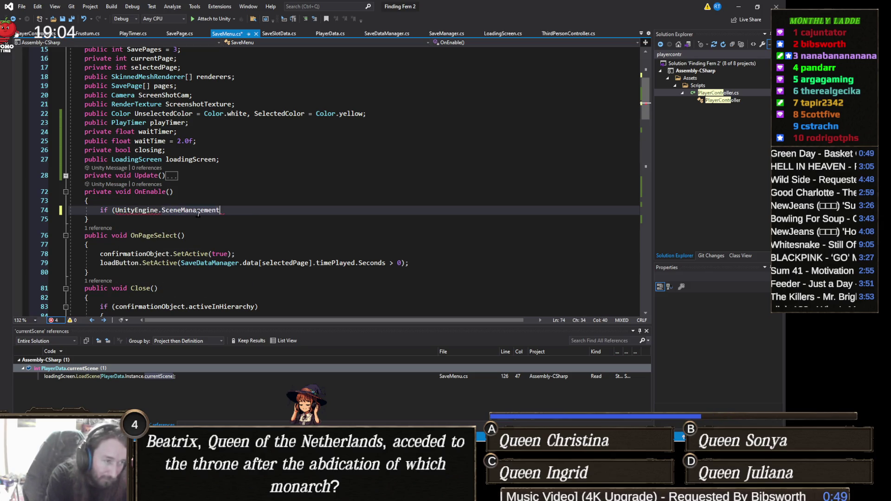
type("ceneManager.")
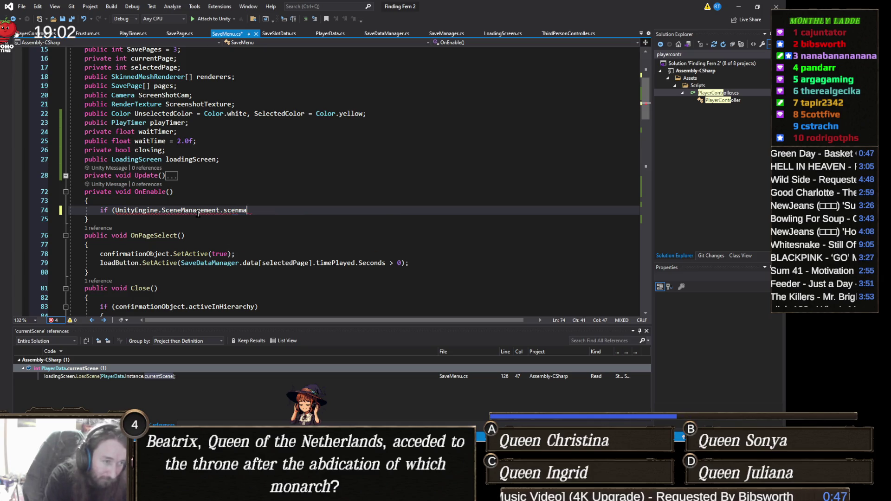
type("getac")
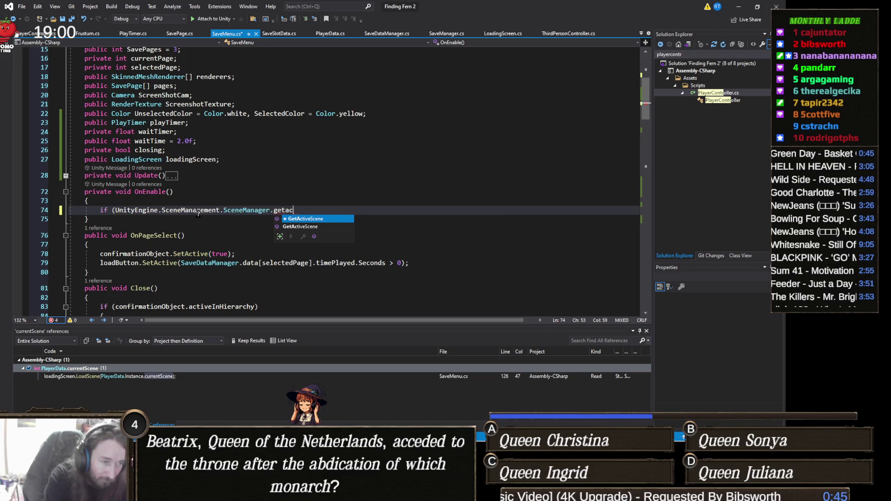
key("Tab")
type("().bu")
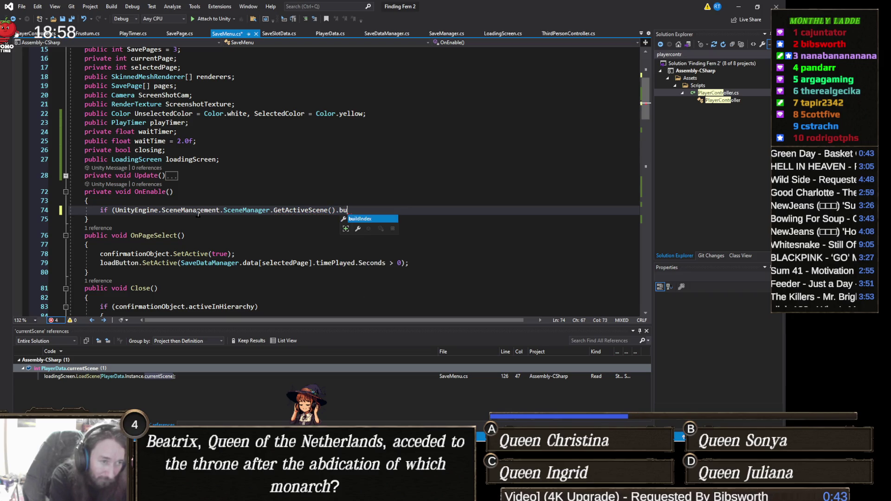
key("Tab")
type("==0)")
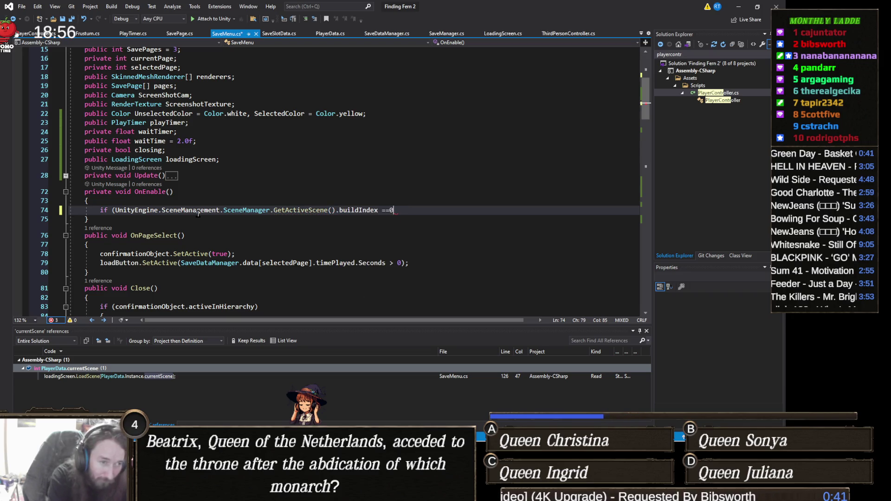
key("Return")
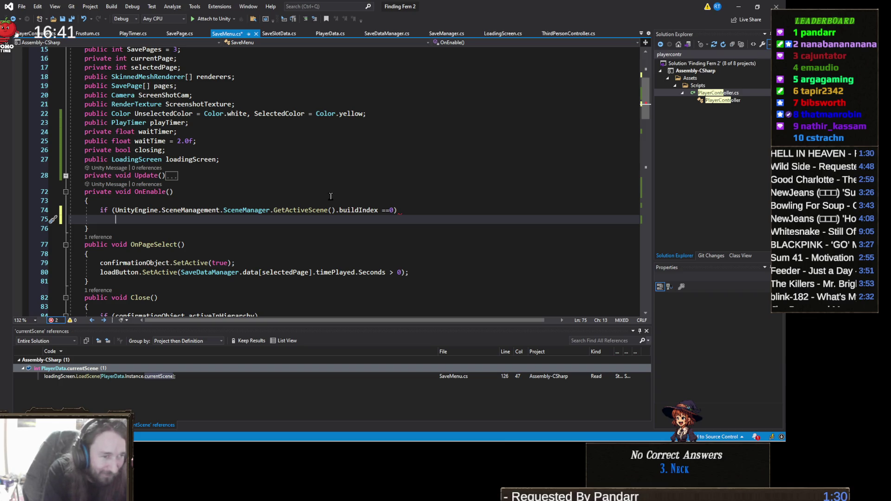
type("sa")
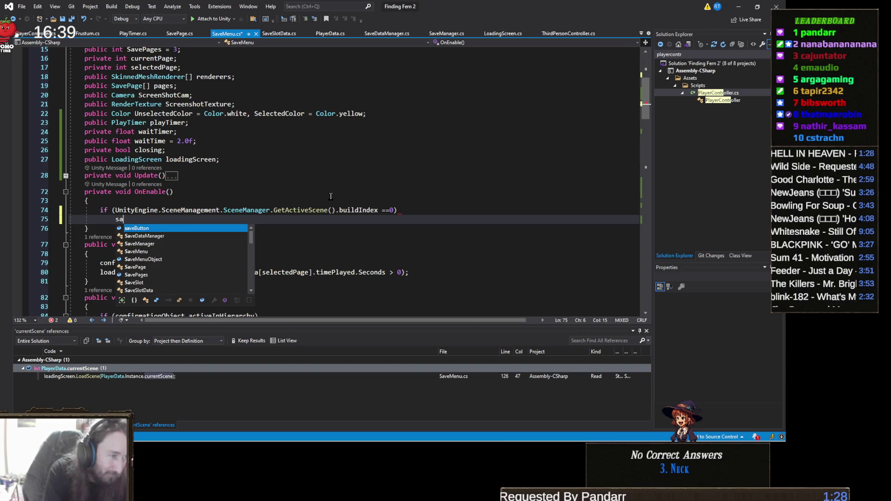
type("veButton.SetActive")
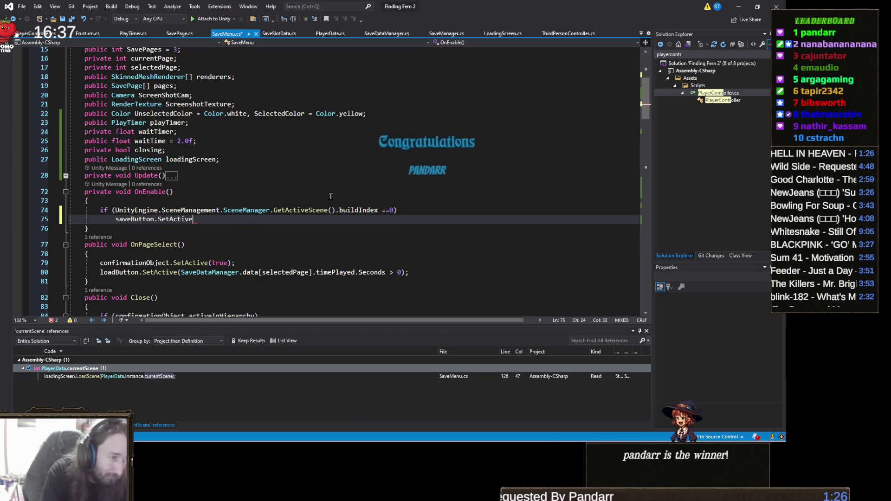
type("(false);")
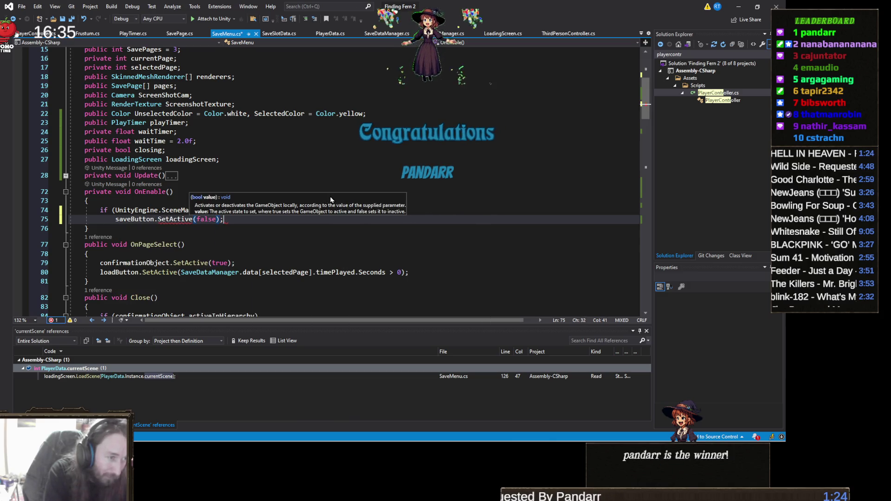
left_click(738, 5)
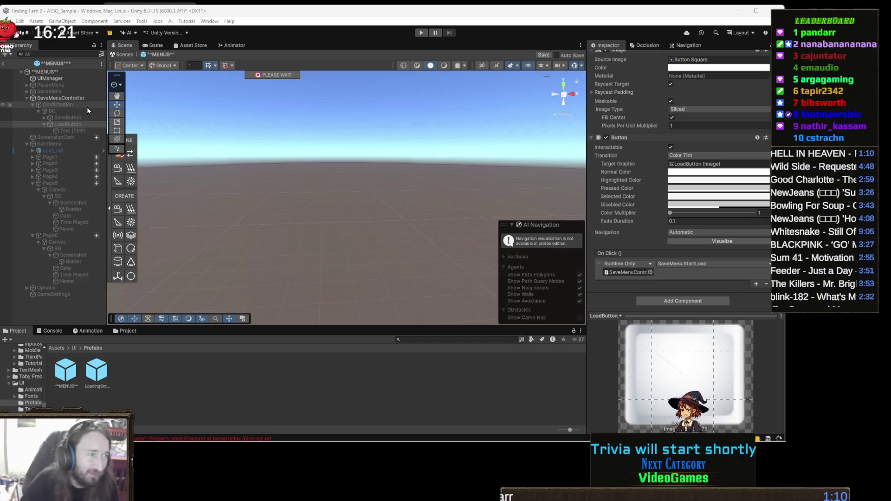
Assign SaveButton to SaveMenuController's Save Button field, save the menus prefab, and enter Play mode.
left_click(85, 99)
mouse_move(68, 119)
left_mouse_down()
mouse_move(325, 144)
mouse_move(673, 202)
mouse_move(695, 174)
mouse_move(713, 171)
left_mouse_up()
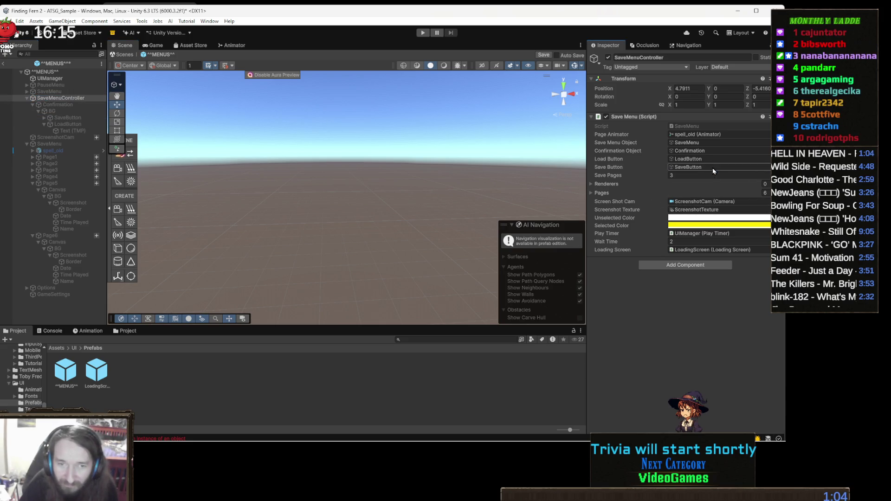
left_click(542, 55)
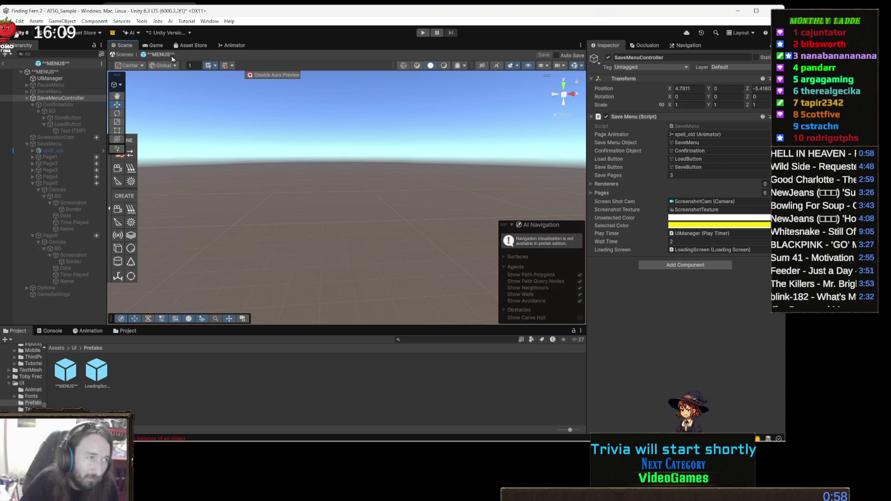
left_click(419, 36)
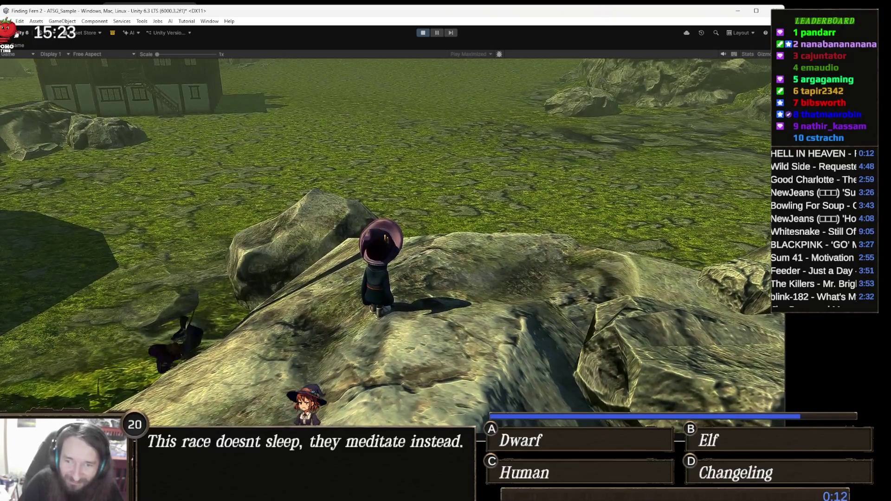
Save the game into the save book's left slot, then load it back from that slot.
key("Escape")
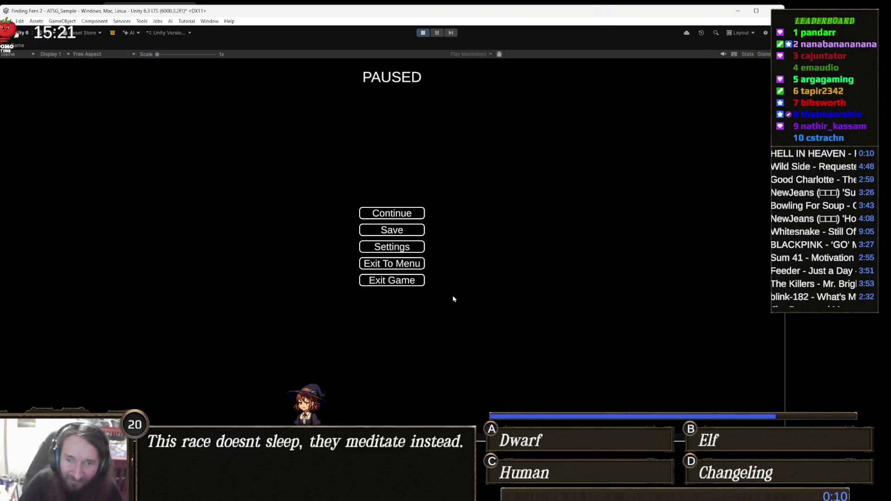
left_click(392, 231)
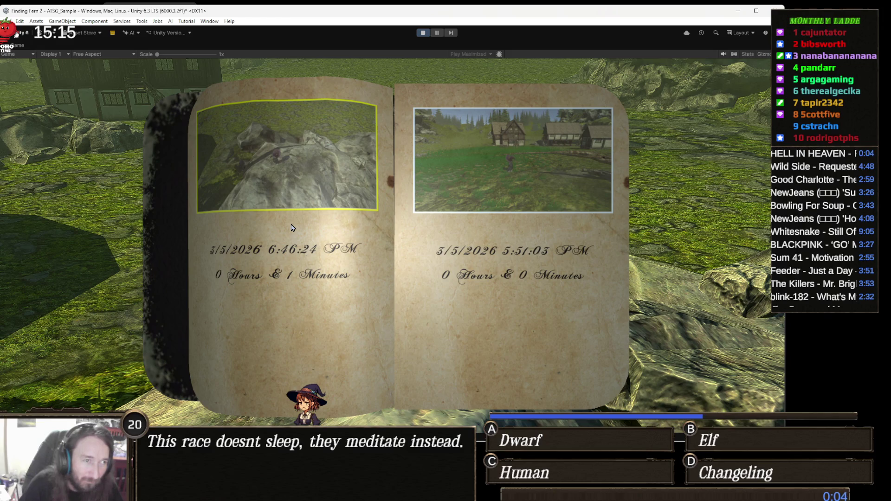
left_click(292, 227)
left_click(410, 227)
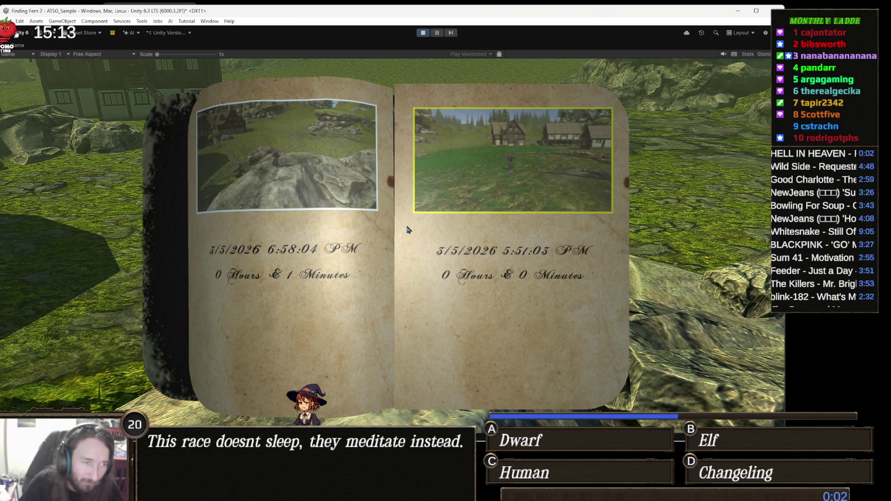
left_click(367, 262)
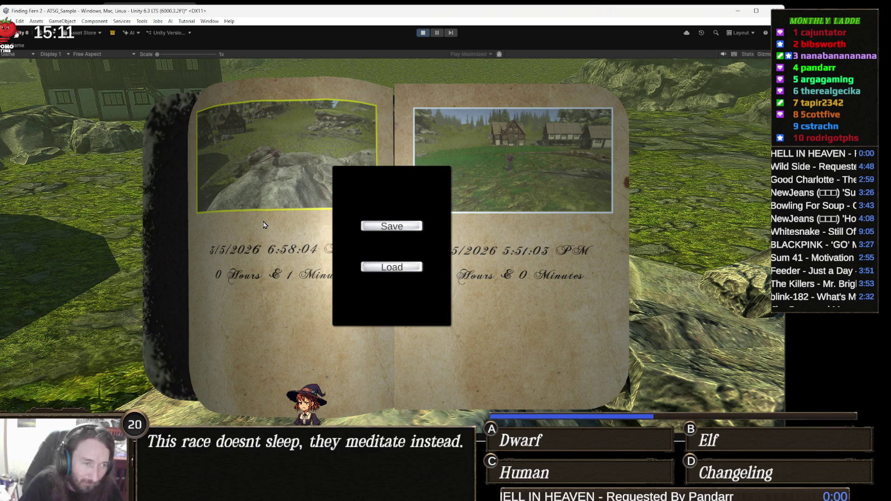
left_click(395, 268)
Turn the camera toward the forest to check the loaded scene, then pause Play mode.
key("a")
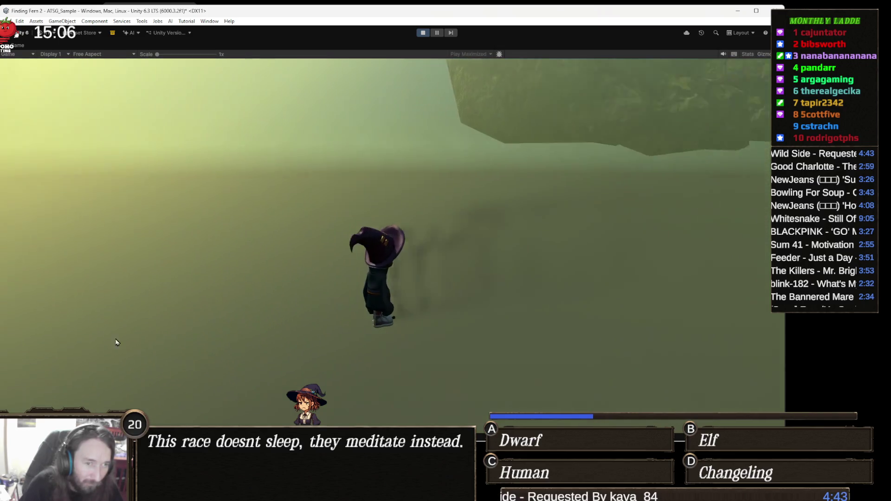
mouse_move(116, 342)
left_mouse_down()
mouse_move(288, 302)
mouse_move(702, 304)
mouse_move(741, 238)
left_mouse_up()
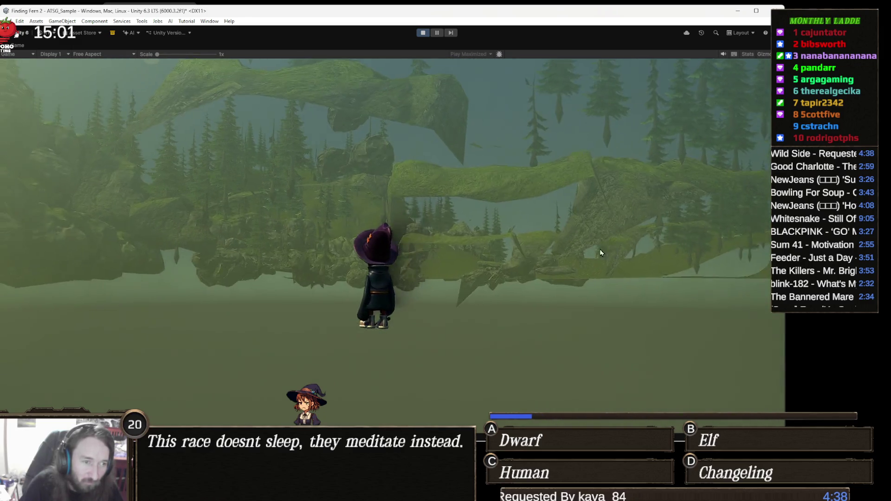
key("Escape")
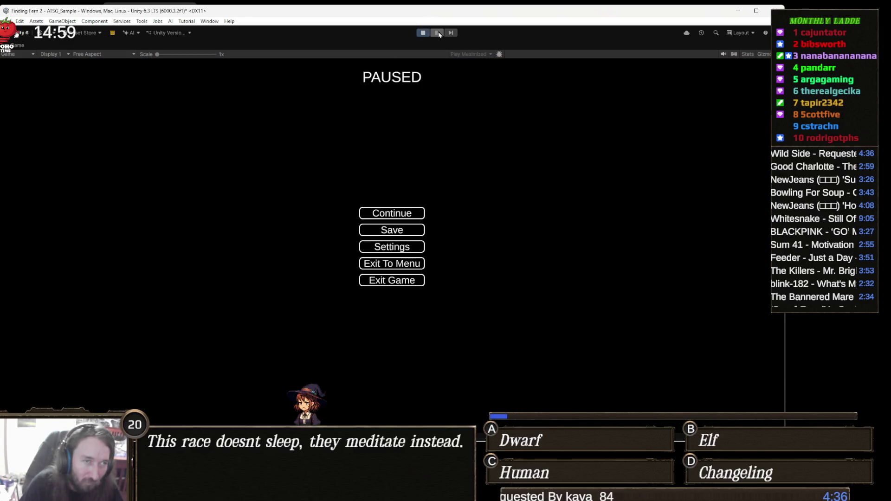
left_click(438, 32)
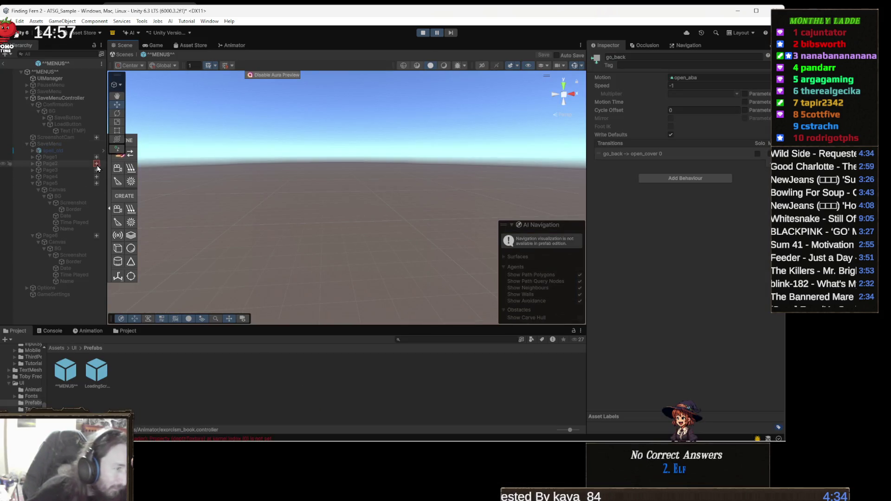
Return from the menus prefab to the scene and expand DontDestroyOnLoad in the Hierarchy.
left_click(124, 54)
left_click(52, 69)
key("Right")
left_click(68, 75)
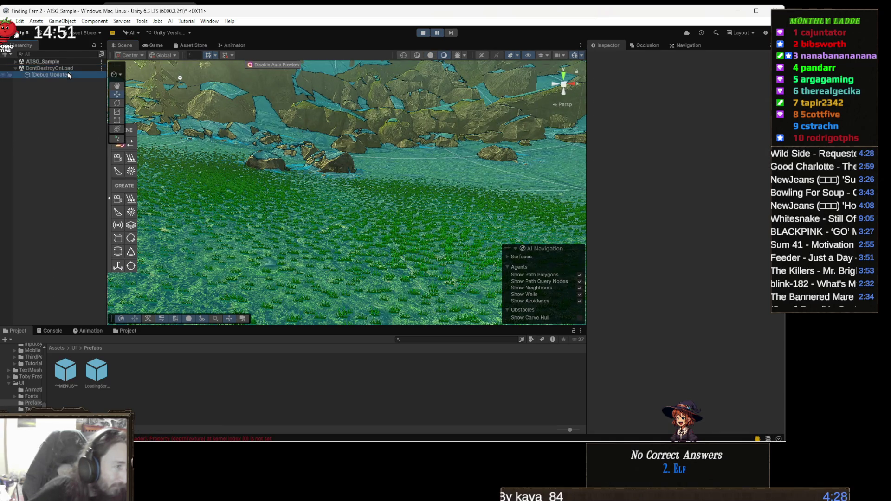
Expand ATSG_Sample and its PlaySet group, inspect PLAYER's components, then stop Play mode.
left_click(46, 61)
key("Right")
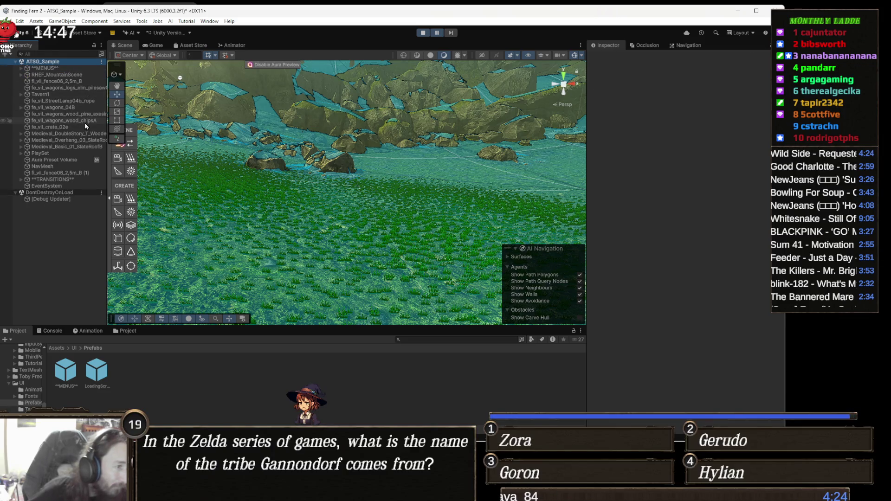
left_click(65, 147)
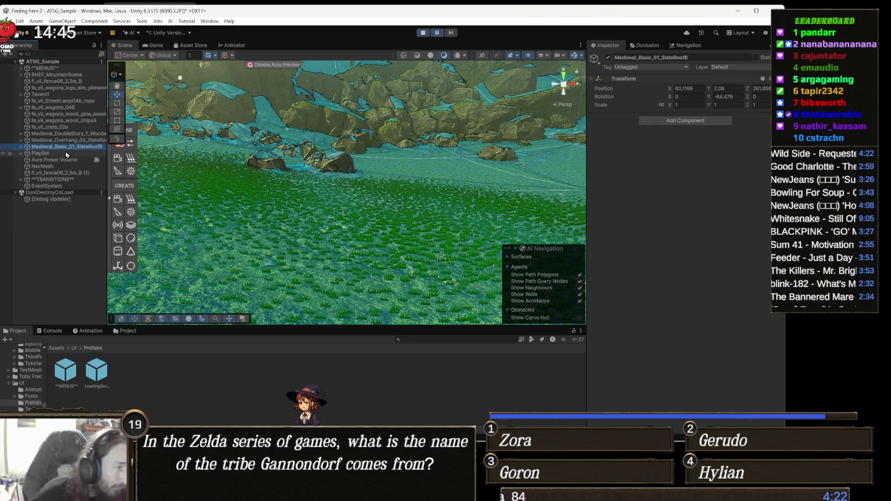
left_click(65, 152)
key("Right")
left_click(69, 173)
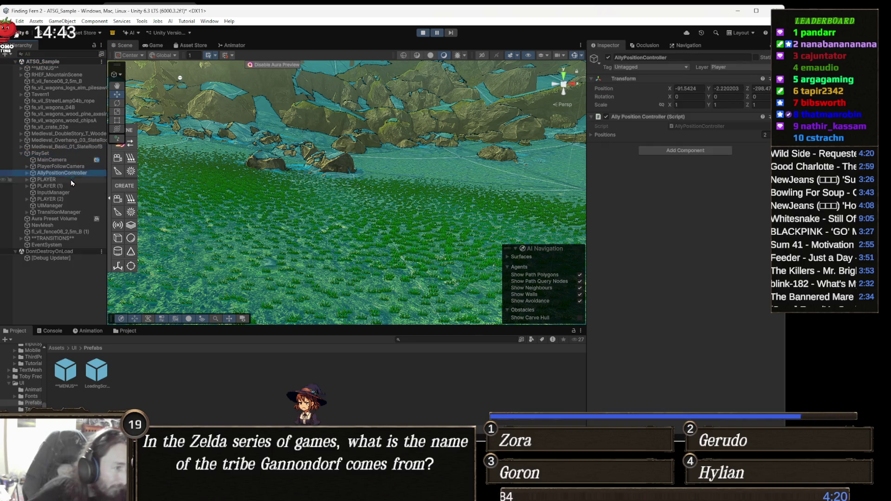
left_click(72, 180)
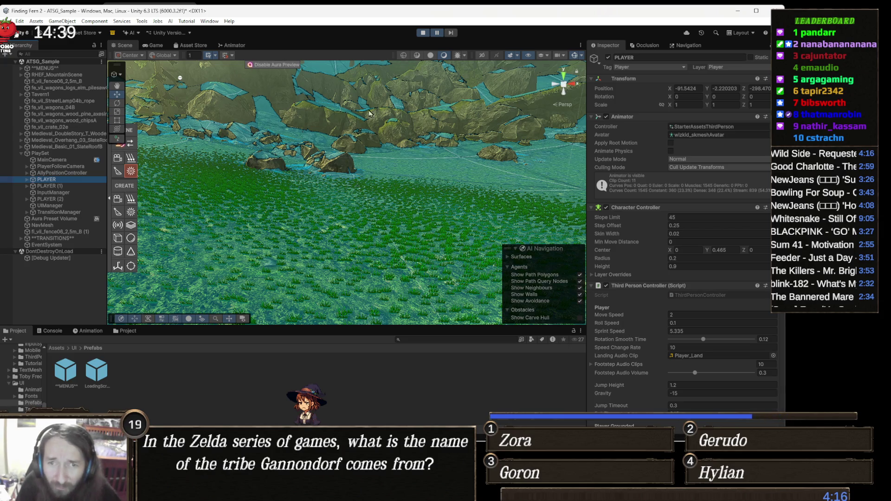
left_click(423, 34)
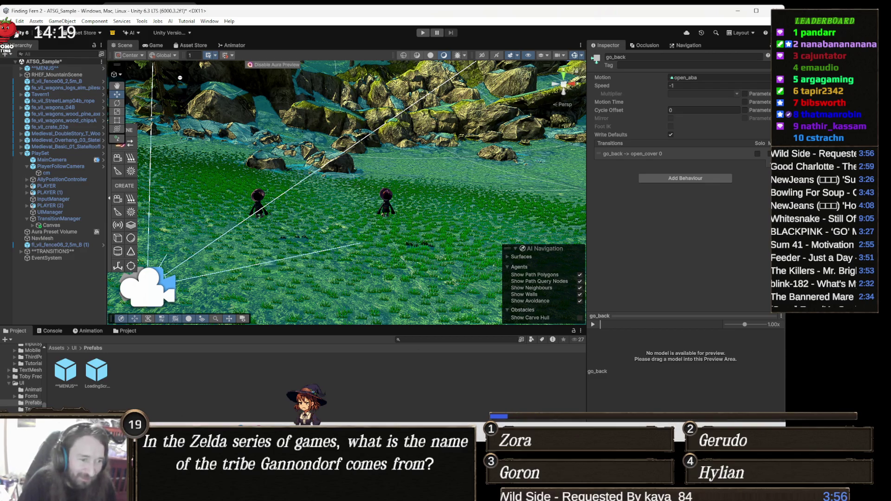
mouse_move(345, 432)
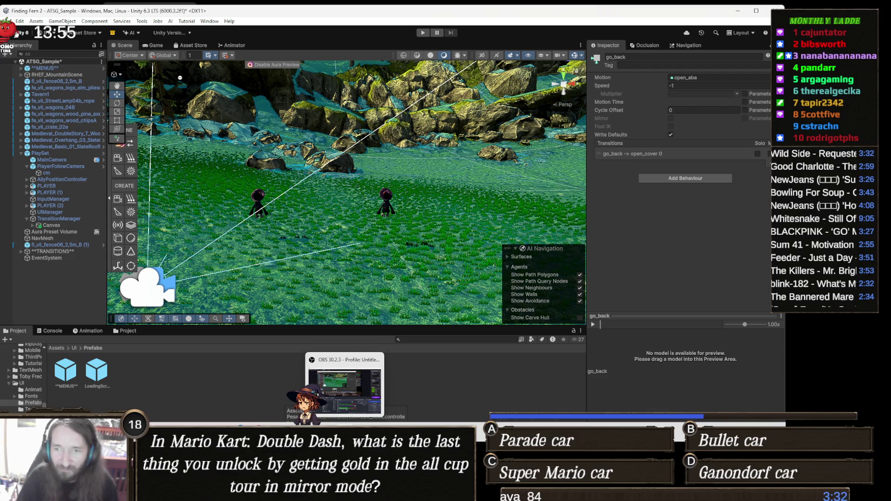
In Visual Studio, review lines 183–184 of ThirdPersonController.cs Start(), then switch to PlayerData.cs.
mouse_move(327, 492)
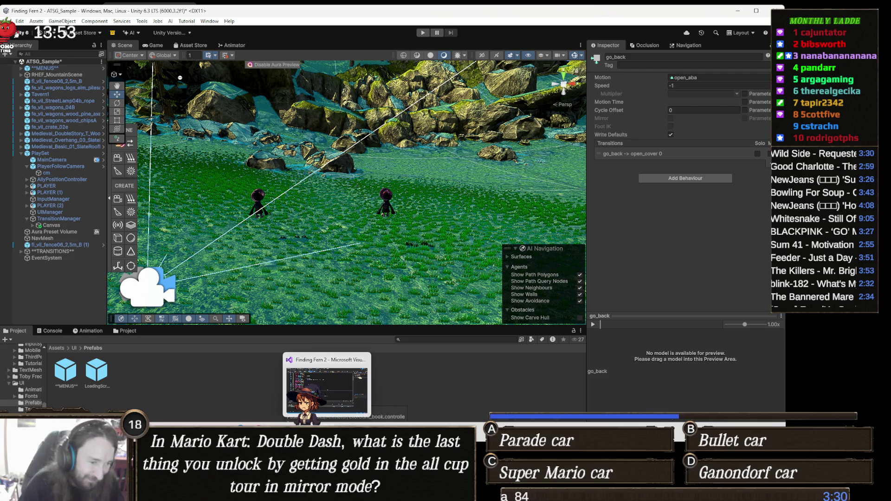
left_click(327, 390)
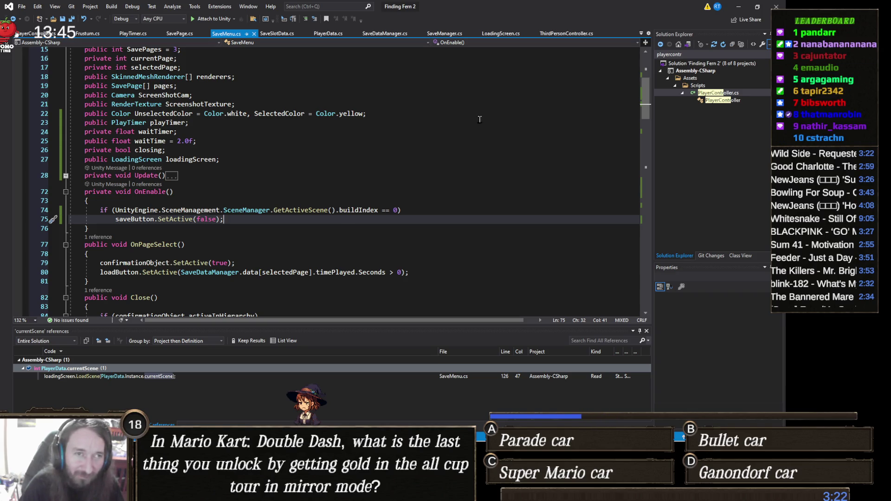
left_click(558, 35)
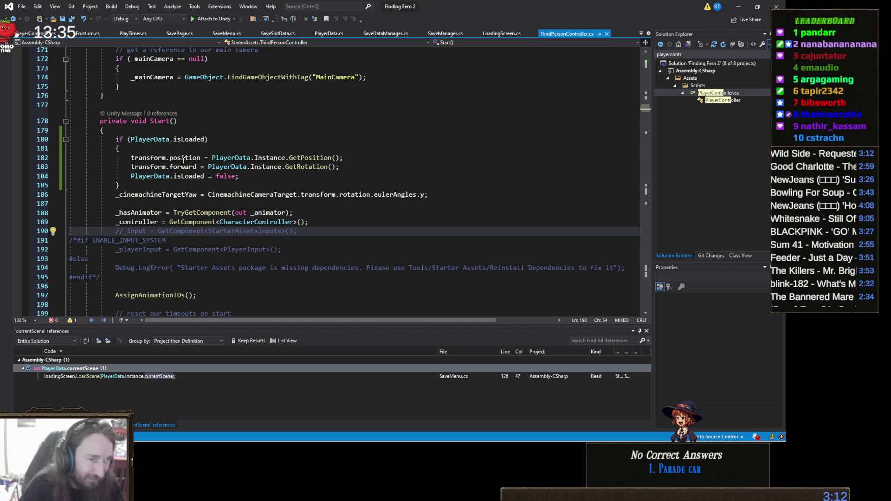
left_click_drag(239, 176, 272, 172)
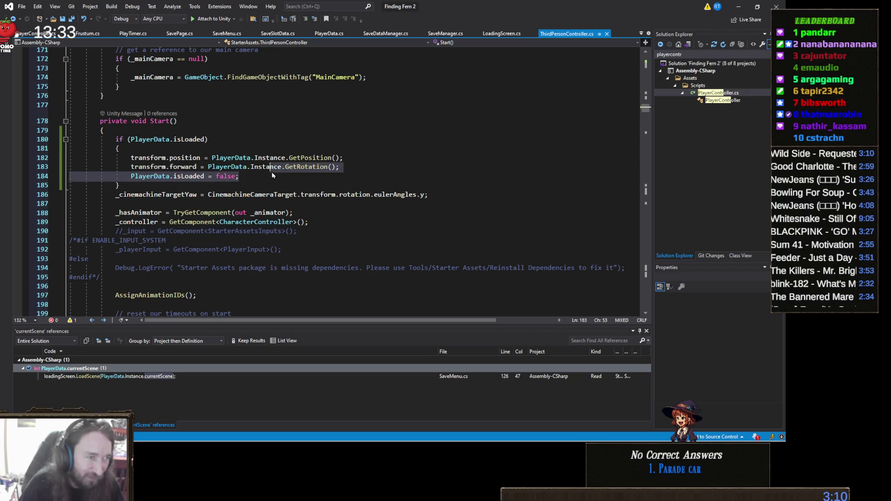
left_click(239, 179)
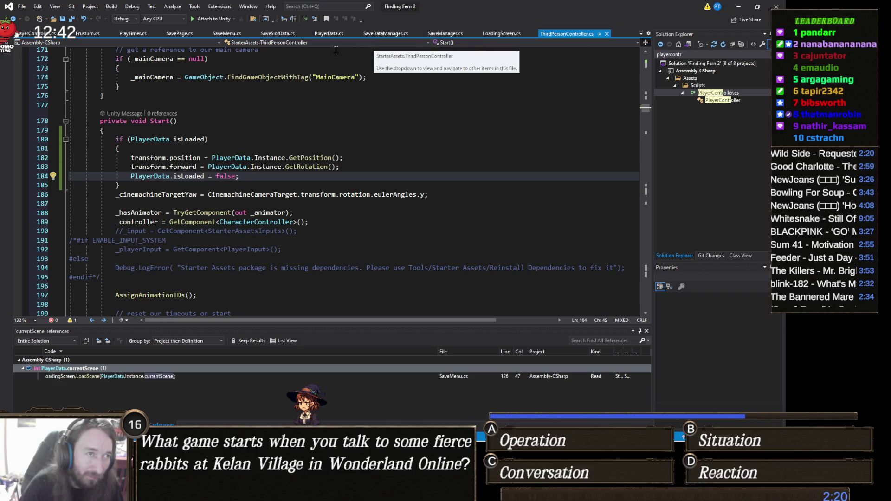
left_click(328, 34)
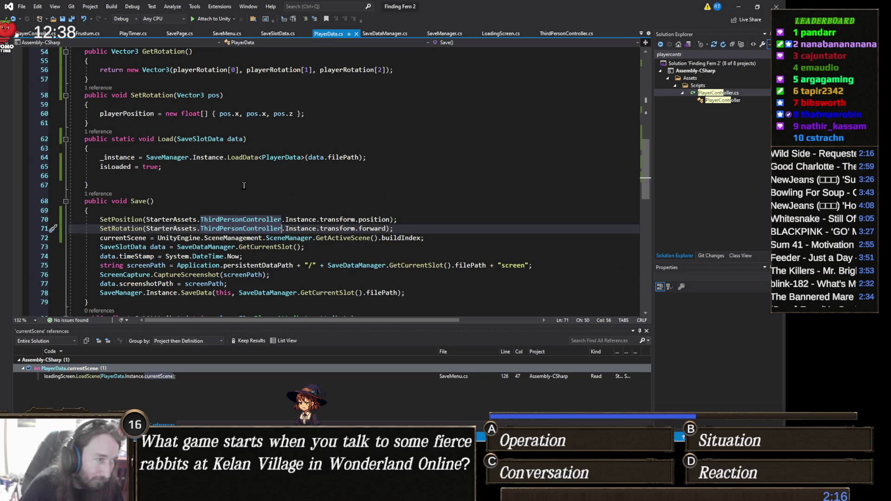
Scroll through PlayerData.cs Save() and trace the line-70 SetPosition call to the SetPosition/SetRotation helpers.
scroll(244, 186, "down", 2)
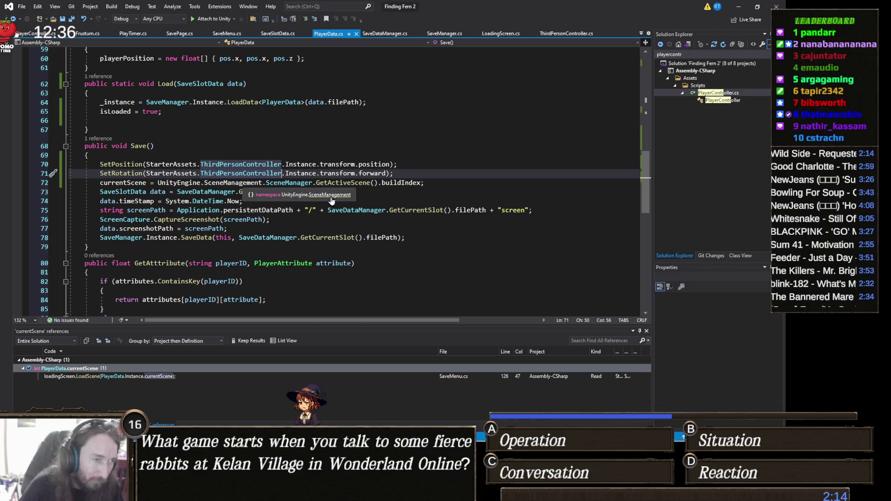
left_click(354, 155)
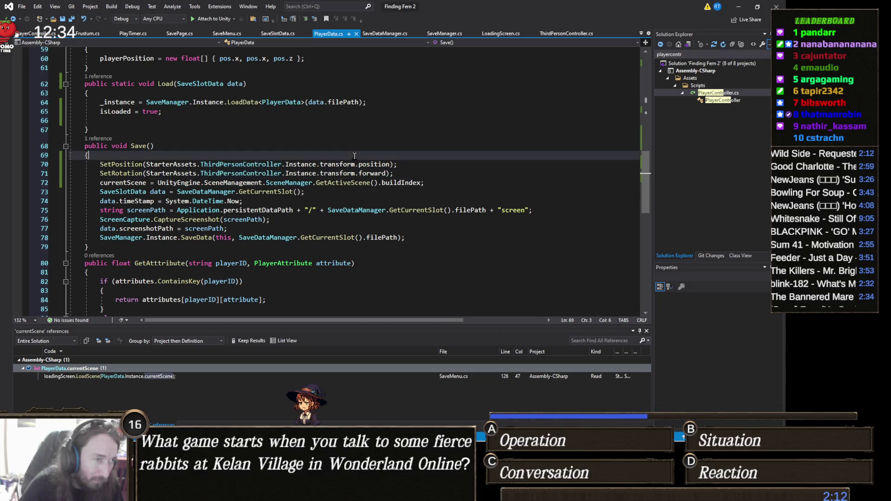
scroll(271, 233, "up", 1)
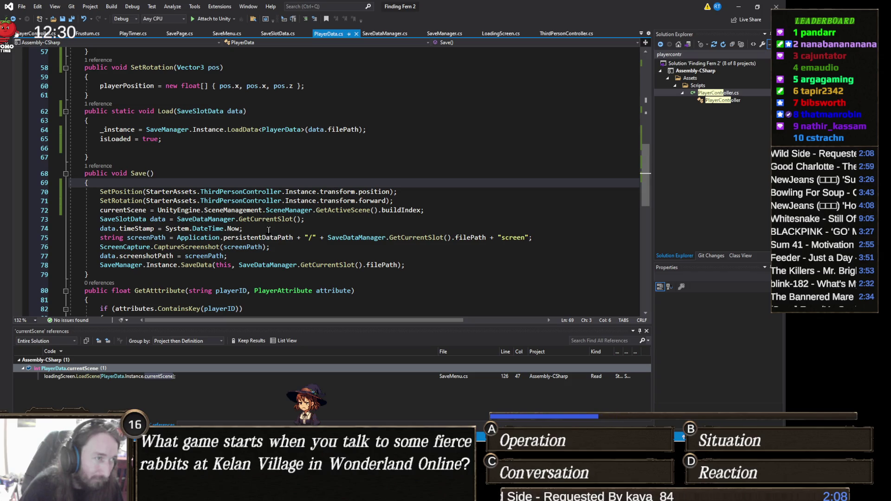
scroll(267, 227, "up", 3)
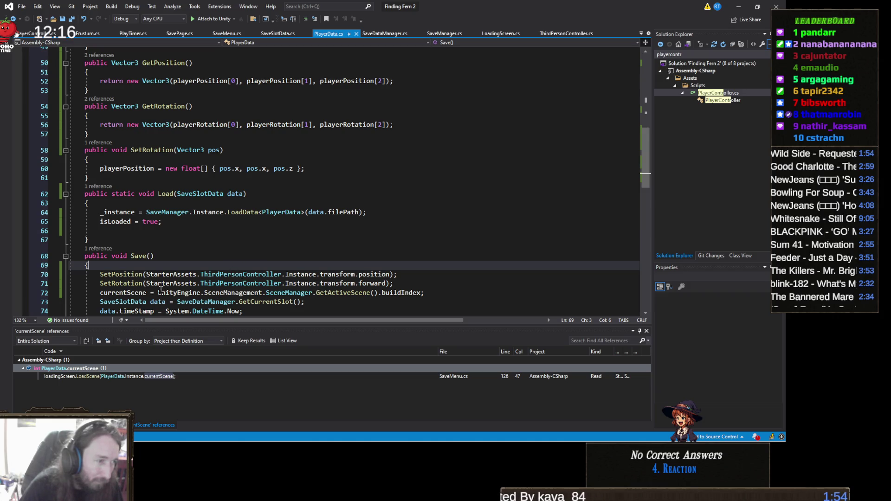
left_click(135, 284)
double_click(130, 277)
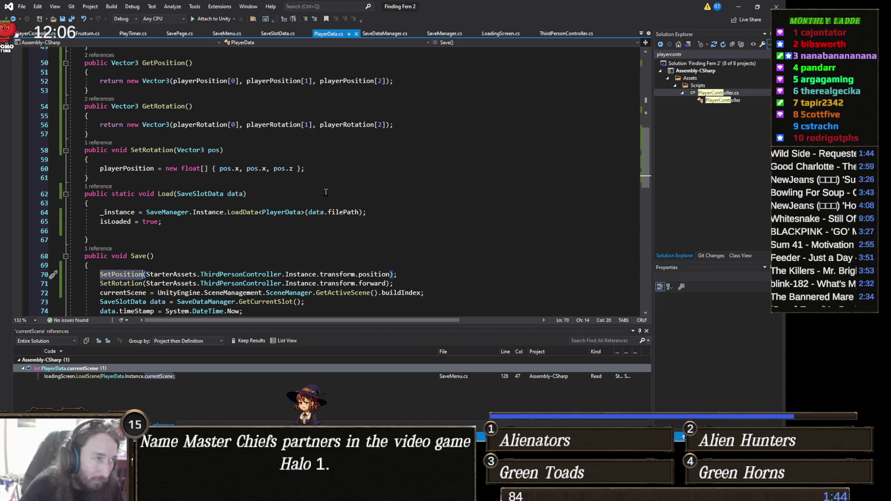
scroll(325, 192, "up", 2)
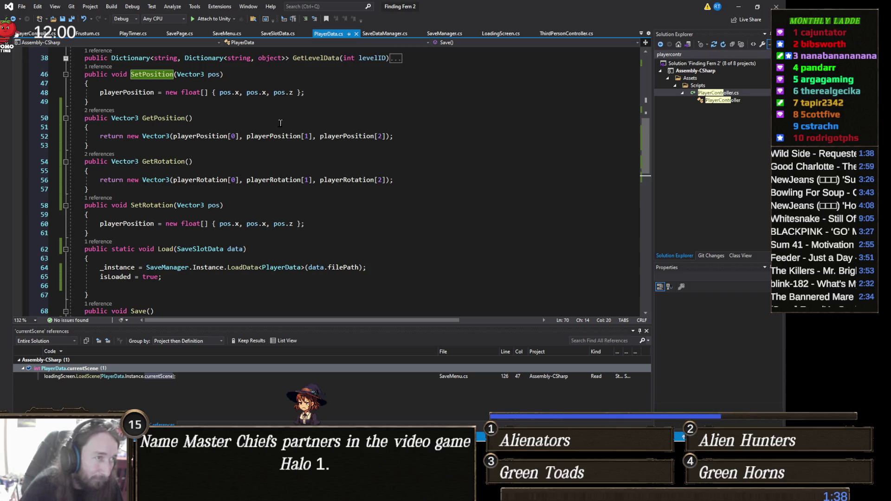
scroll(301, 142, "down", 4)
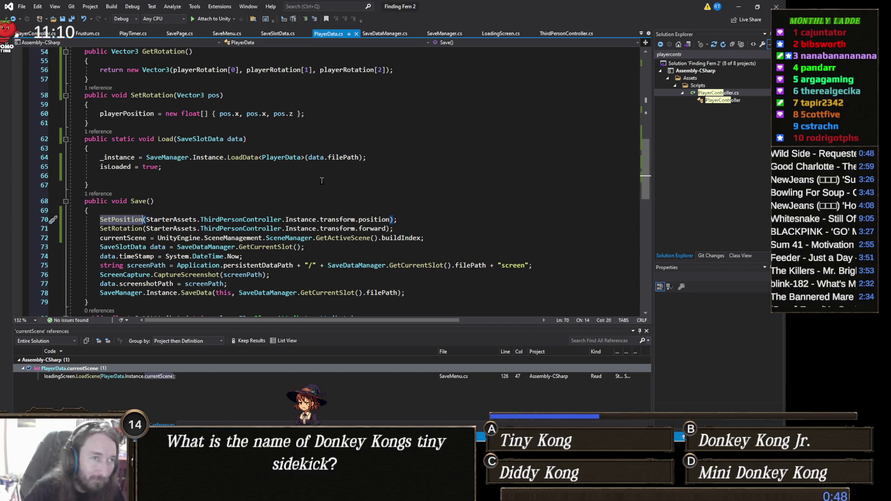
left_click(316, 210)
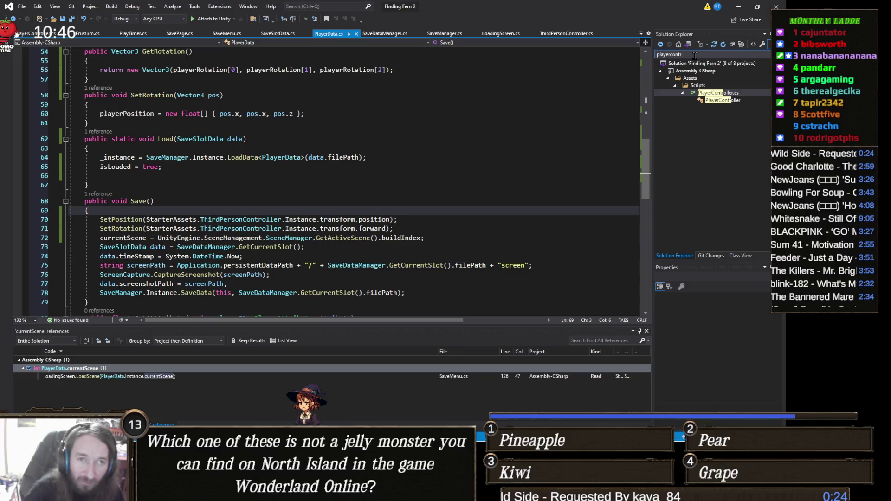
key("ctrl+semicolon")
type("tra")
type("nsl")
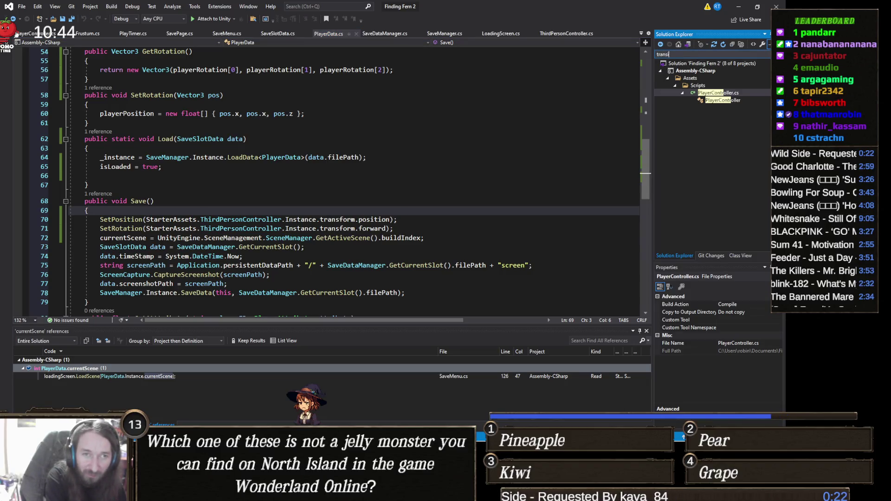
type("on")
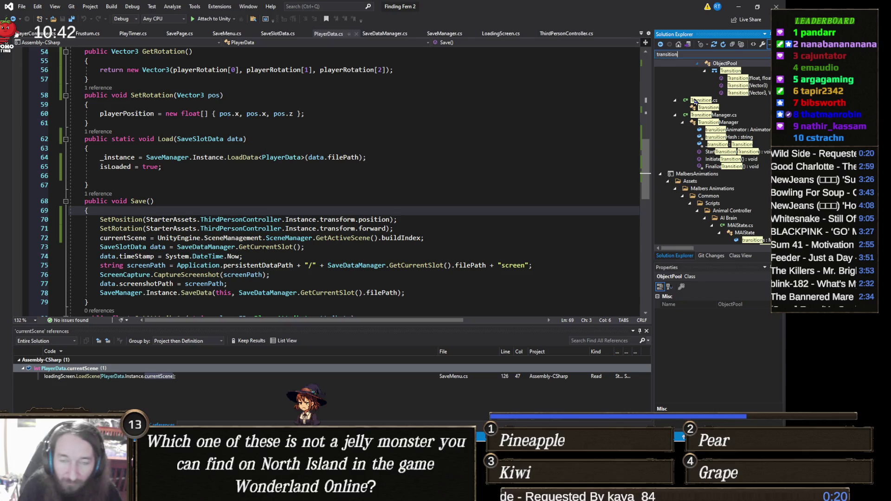
left_click(701, 100)
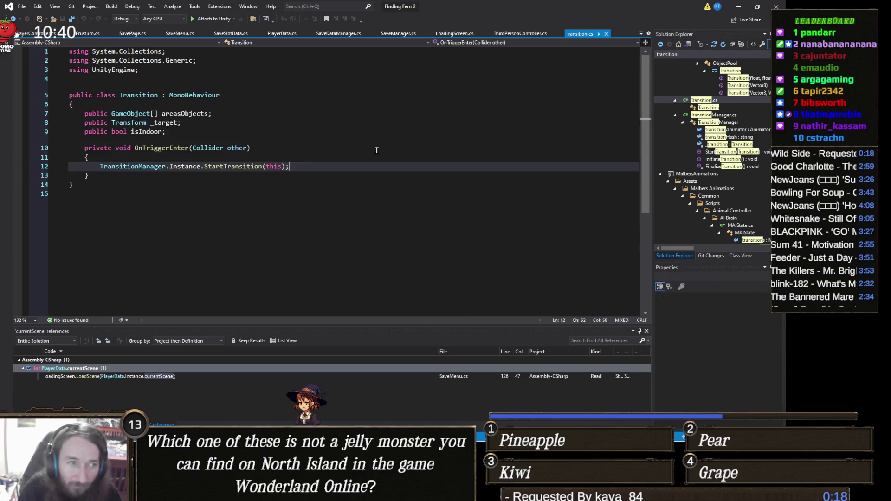
right_click(151, 169)
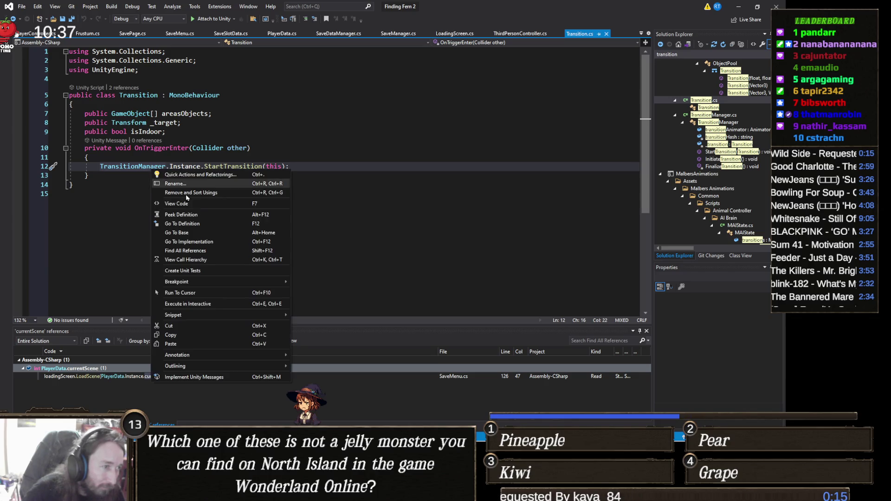
left_click(184, 225)
scroll(246, 214, "down", 2)
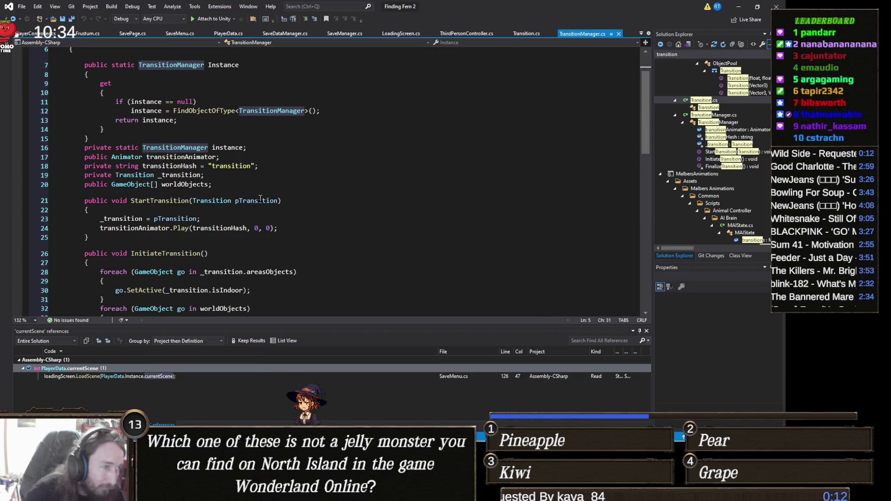
scroll(260, 198, "down", 5)
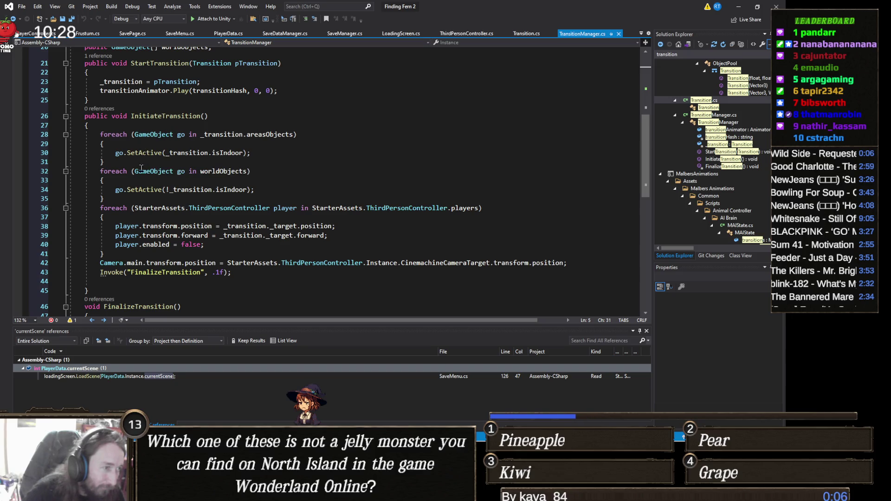
scroll(165, 176, "down", 1)
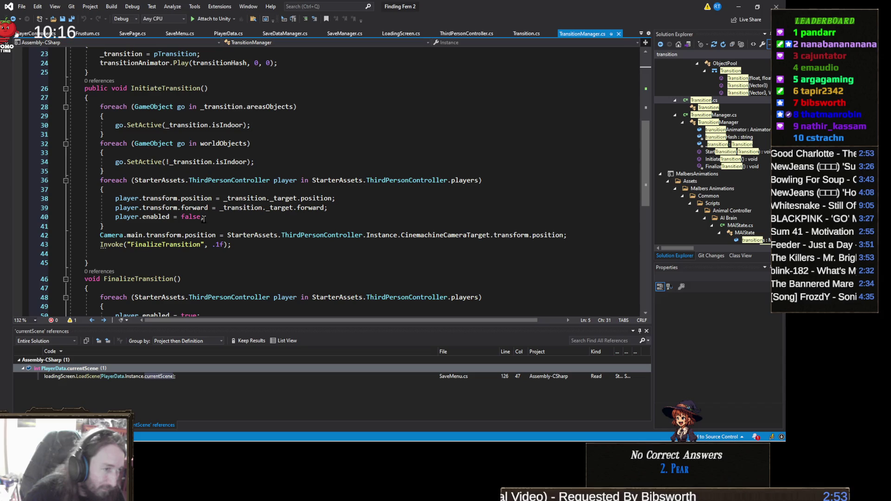
left_click(169, 217)
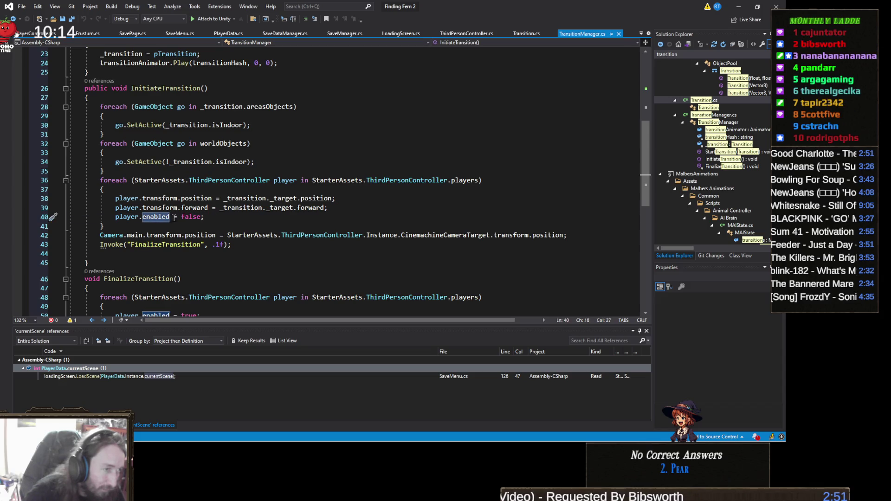
scroll(202, 218, "down", 2)
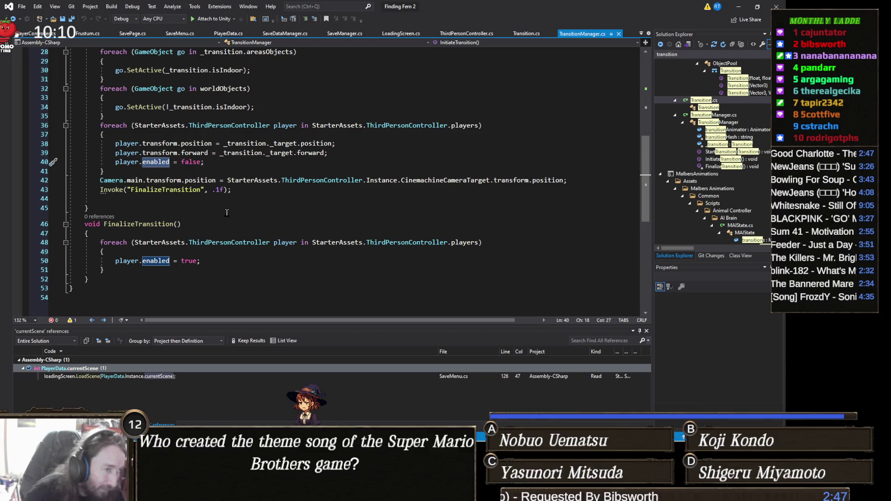
scroll(193, 222, "up", 2)
mouse_move(160, 221)
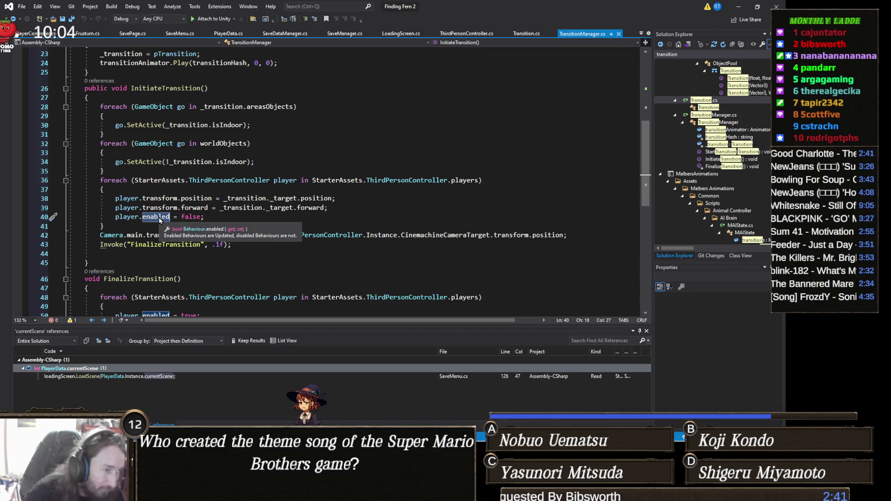
mouse_move(194, 221)
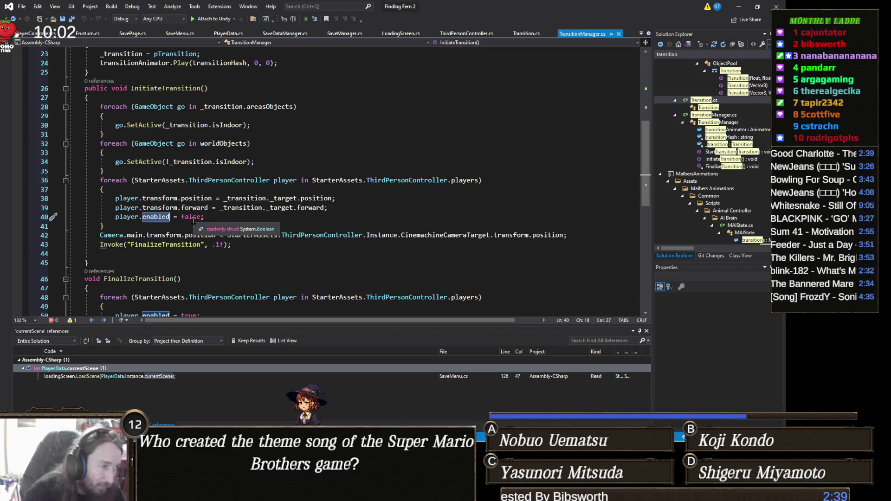
key("Home")
key("Home")
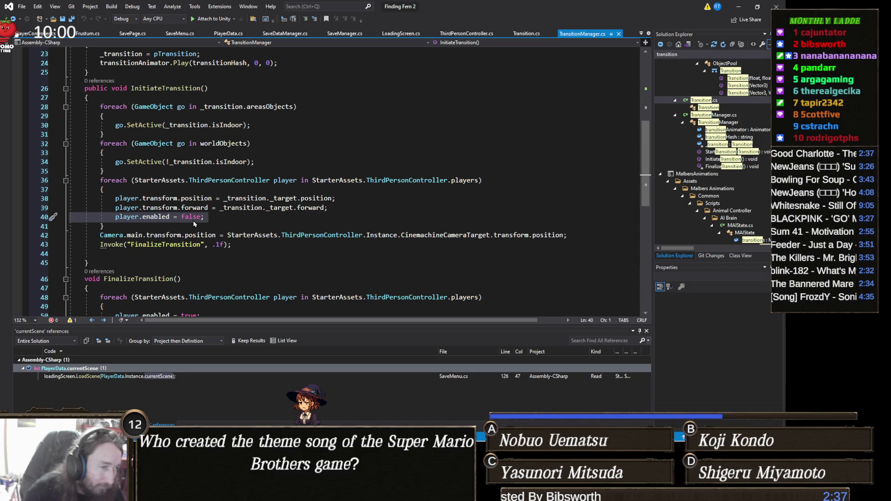
left_click(225, 220)
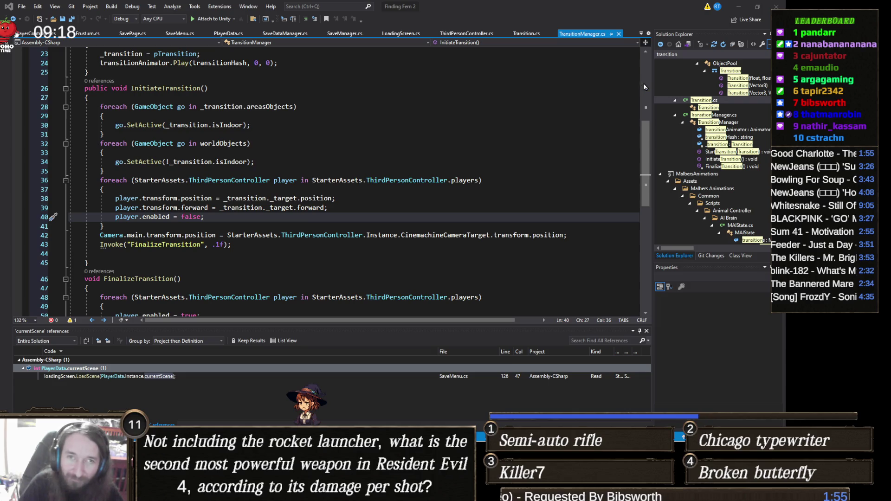
left_click(733, 9)
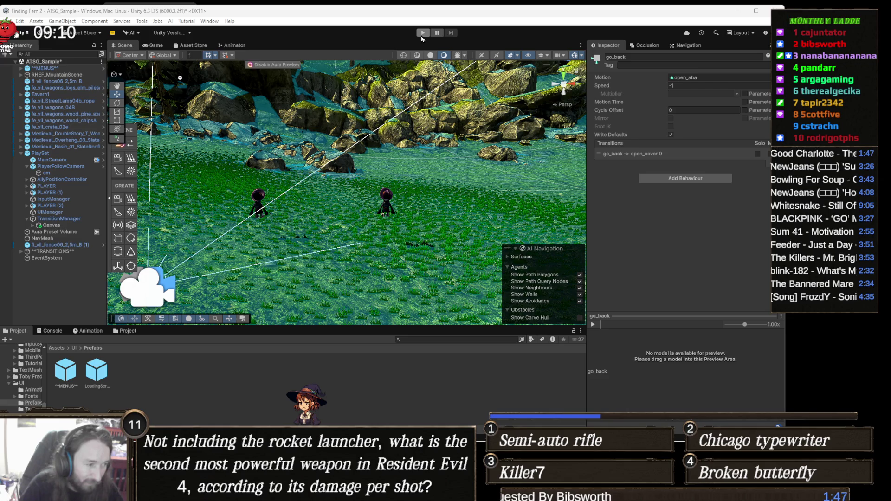
Clear the old errors in the Console and start the game in Play mode.
left_click(52, 331)
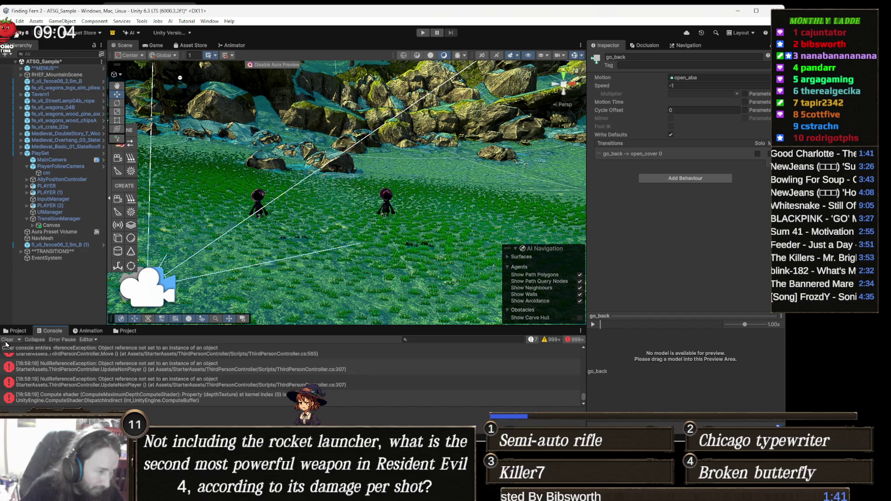
left_click(7, 339)
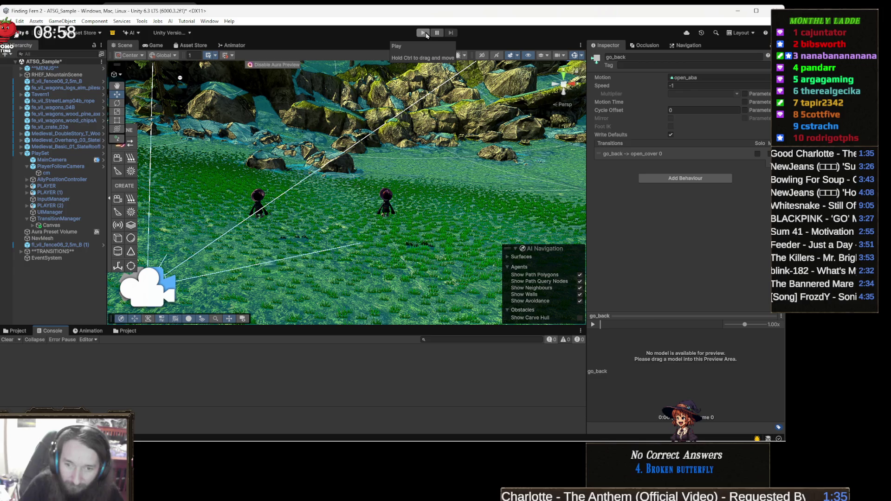
left_click(424, 33)
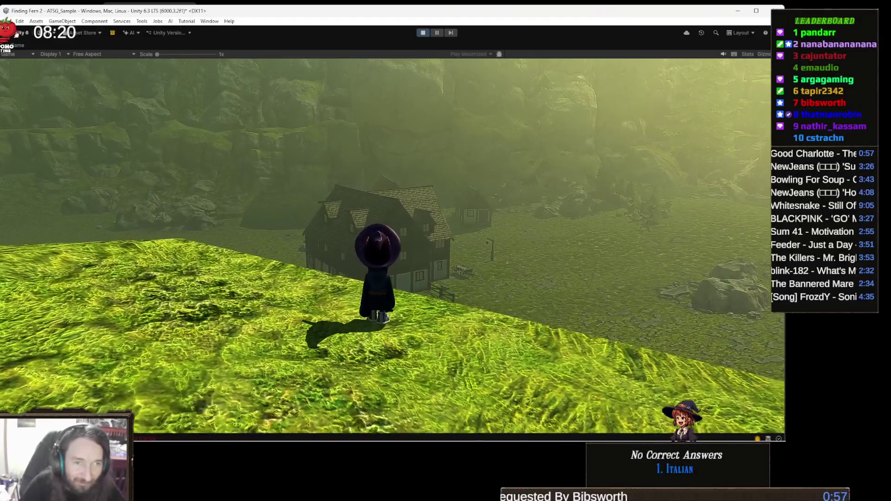
Pause the game and save it into the save book's right-hand slot.
key("Escape")
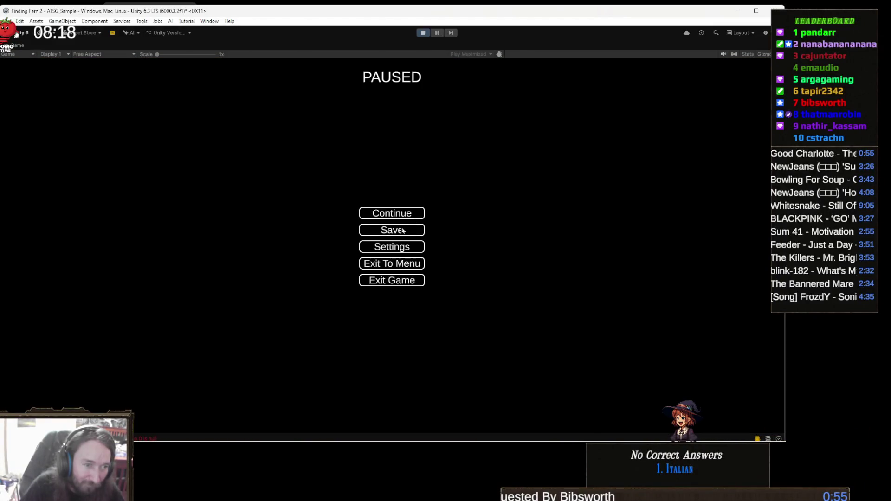
left_click(402, 230)
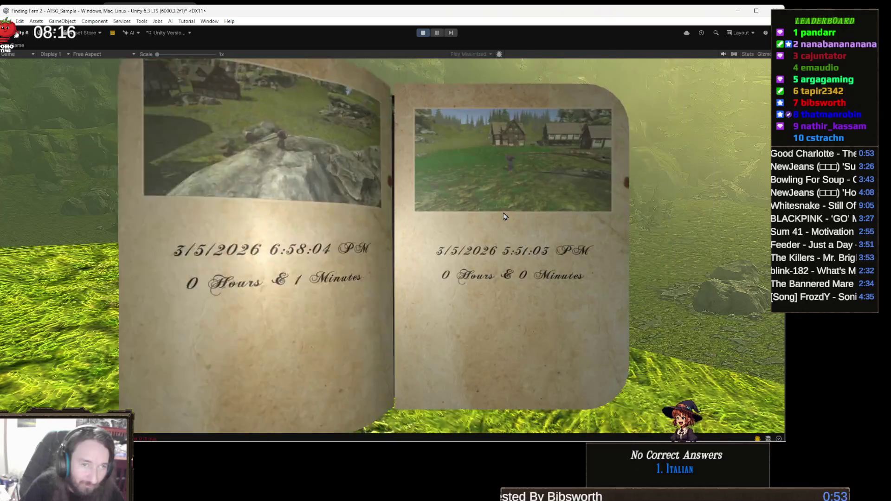
left_click(521, 202)
left_click(407, 226)
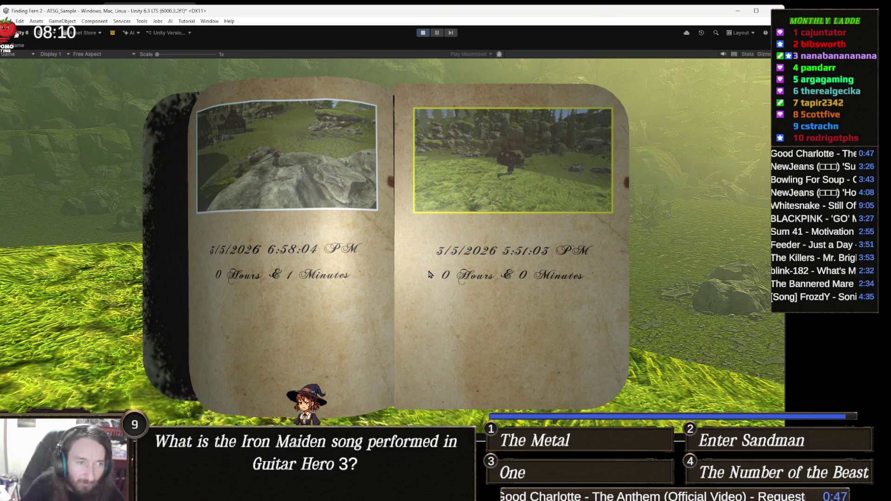
Turn to the next pages, cancel the empty-slot save prompt, and close the book.
left_click(492, 250)
left_click(525, 209)
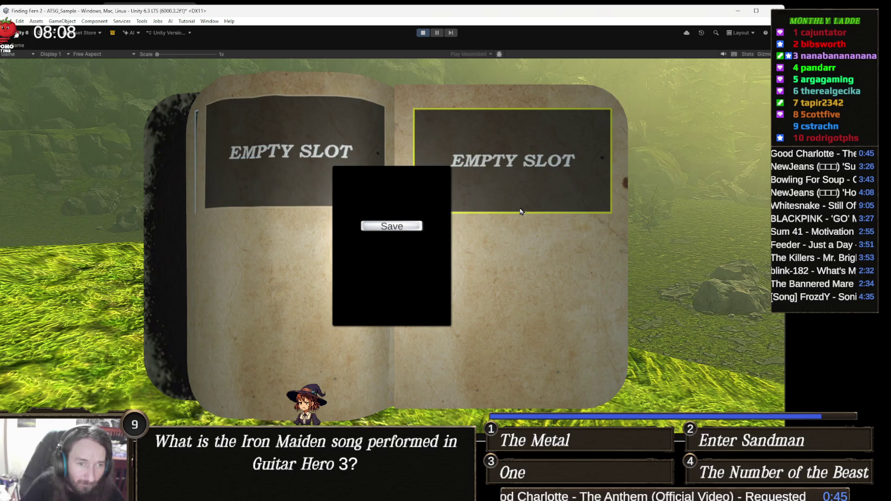
left_click(254, 244)
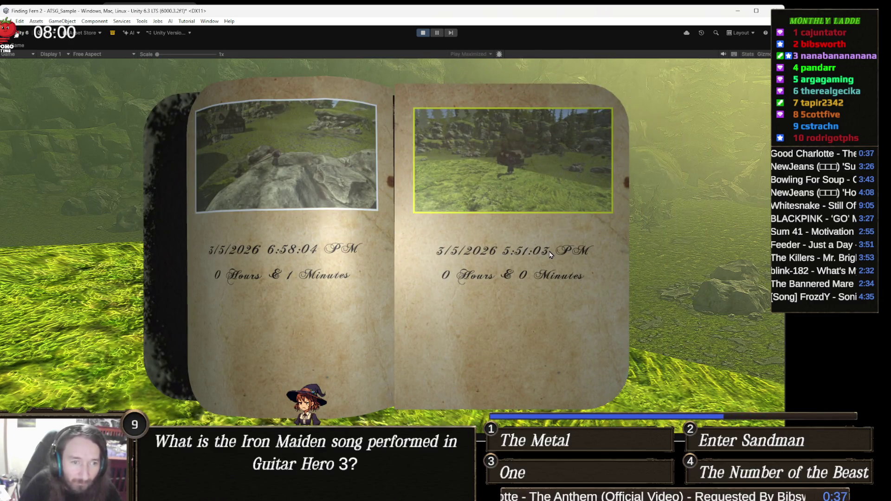
key("Return")
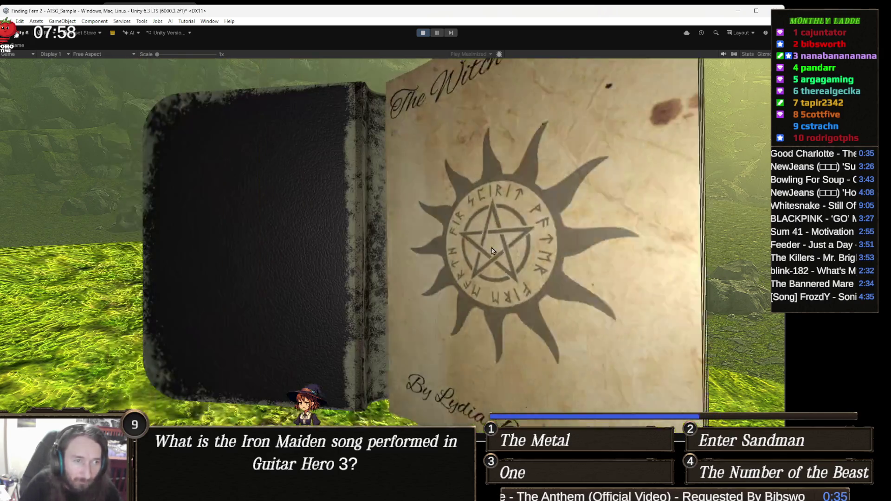
Run the witch along the mossy ridge up to the hilltop and swing the camera toward the village.
key("w")
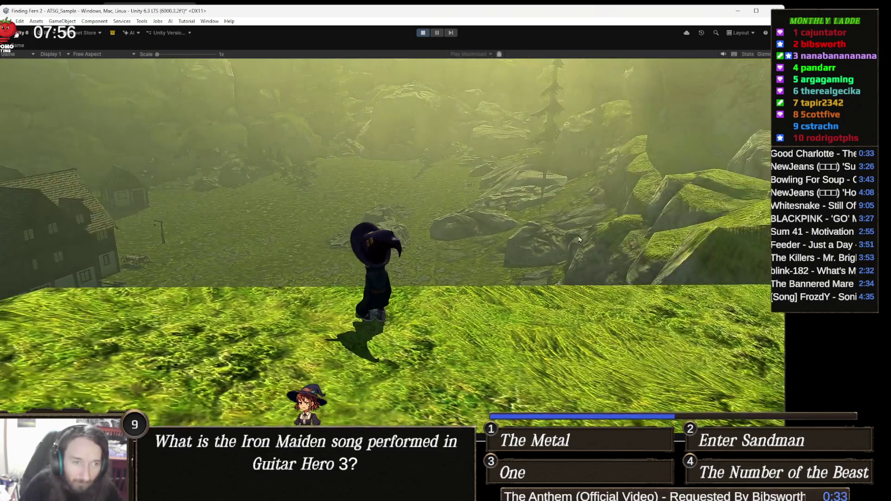
key("w")
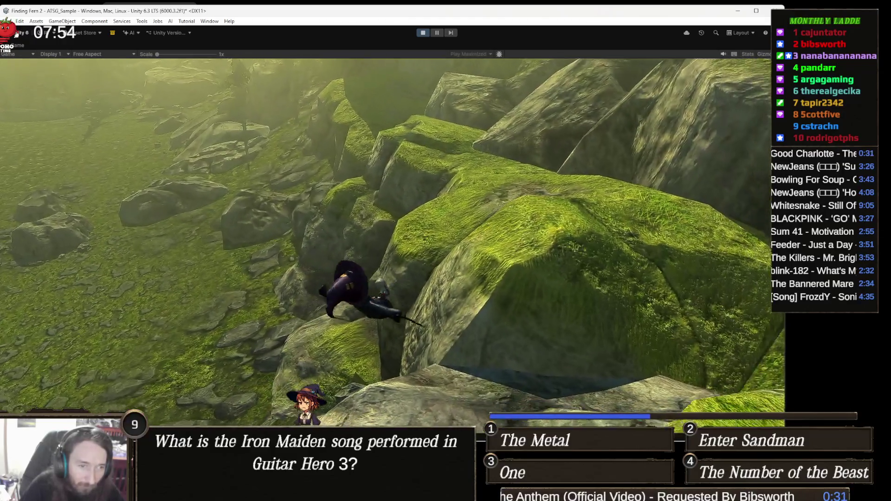
key("w")
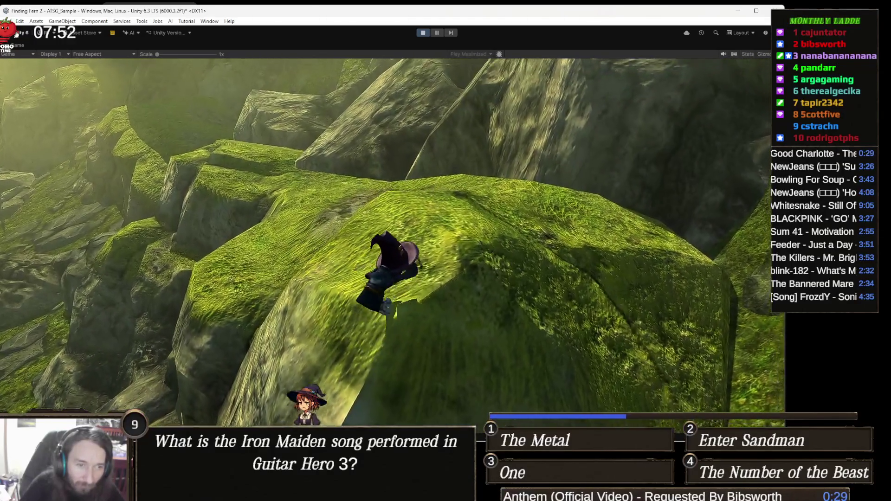
key("w")
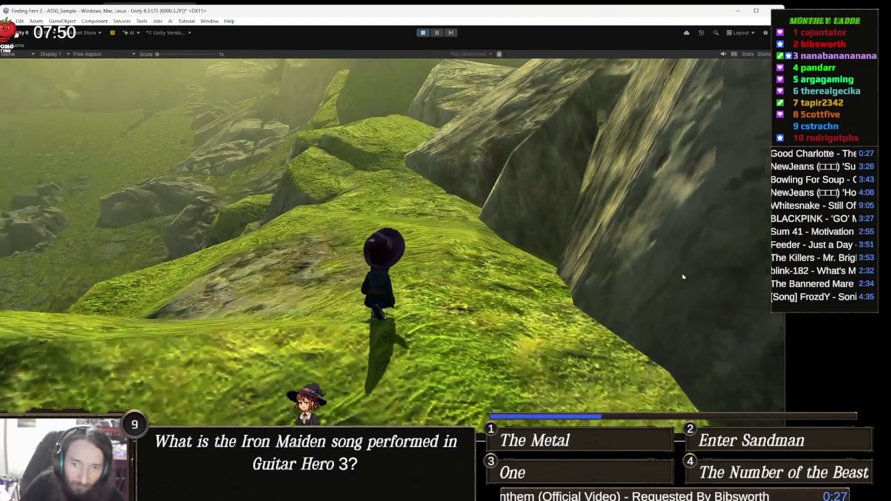
key("w")
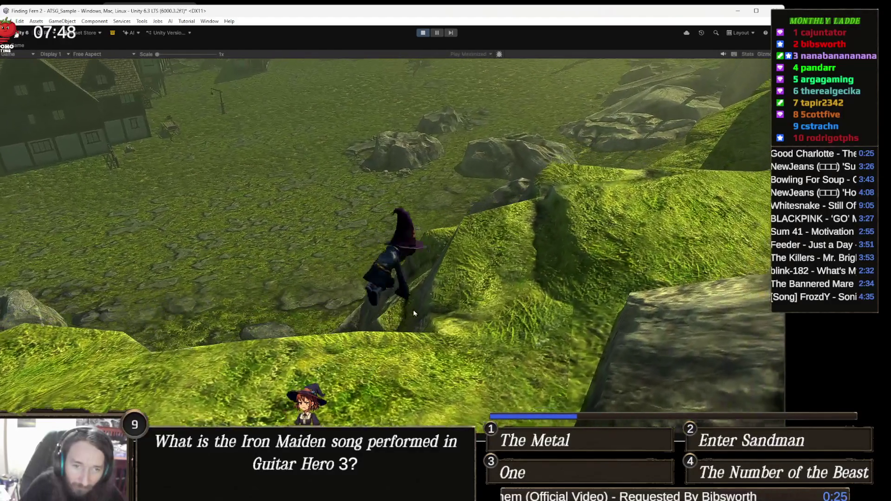
key("w")
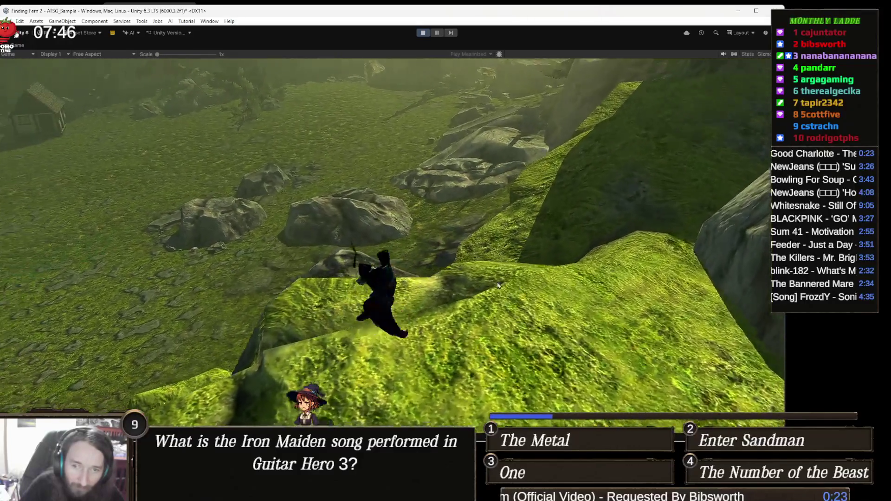
key("w")
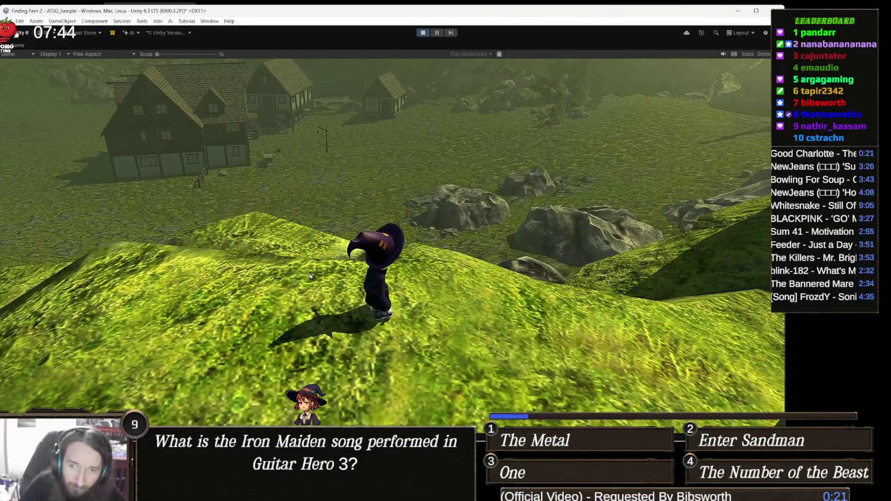
key("s")
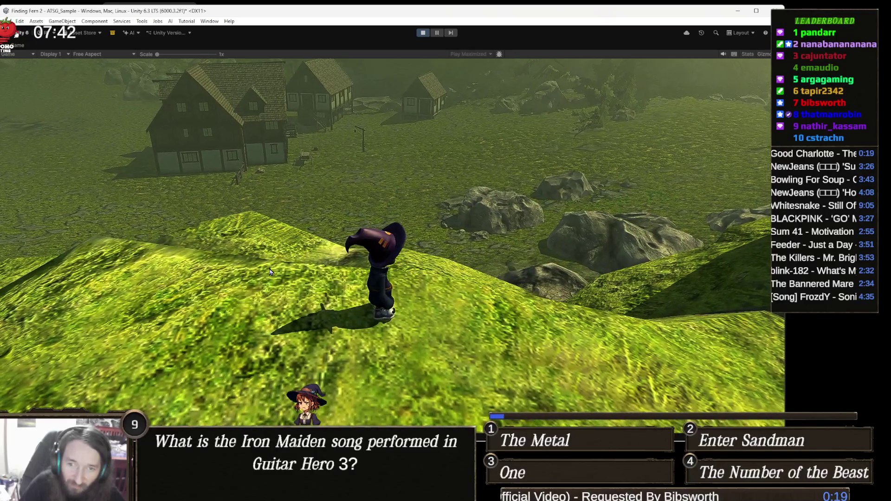
key("w")
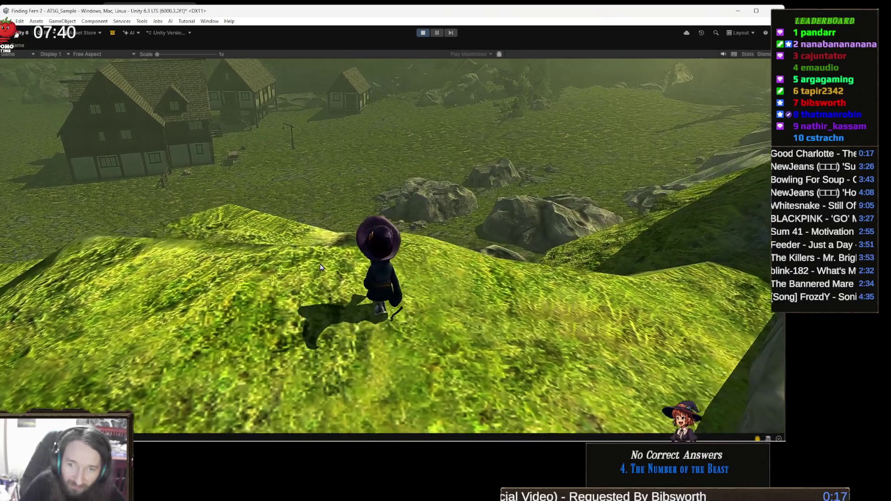
key("w")
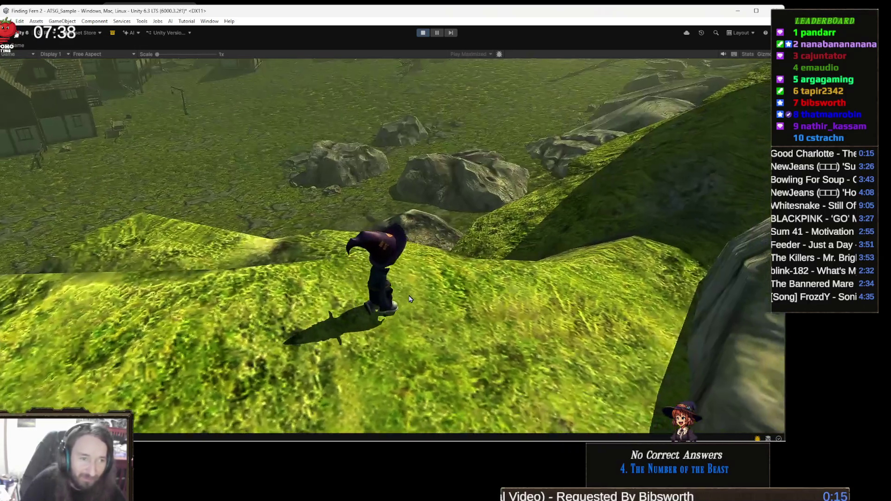
key("w")
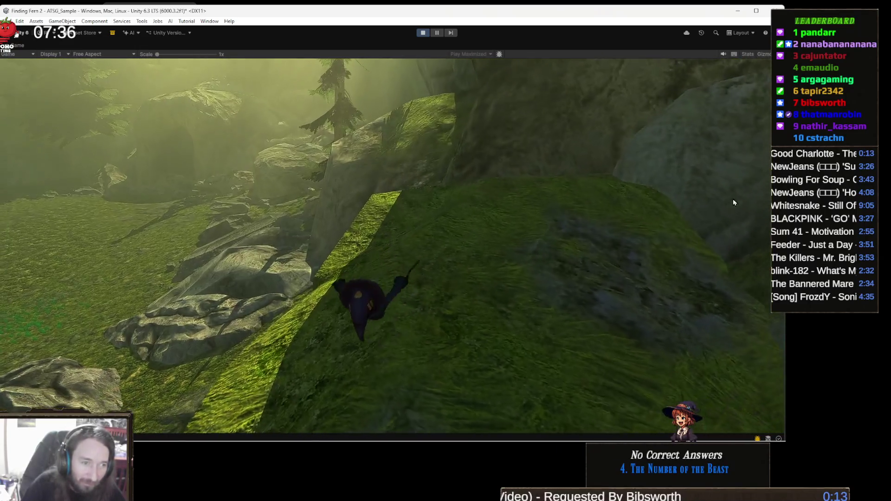
key("w")
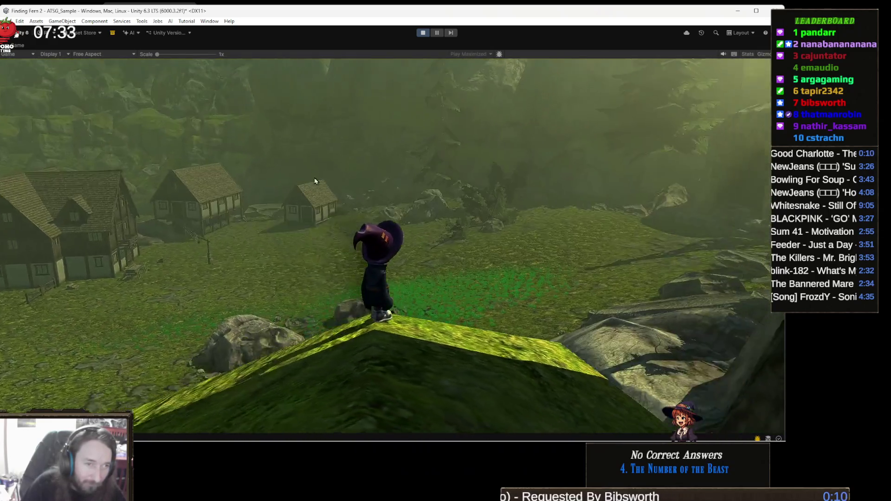
left_click_drag(315, 181, 222, 167)
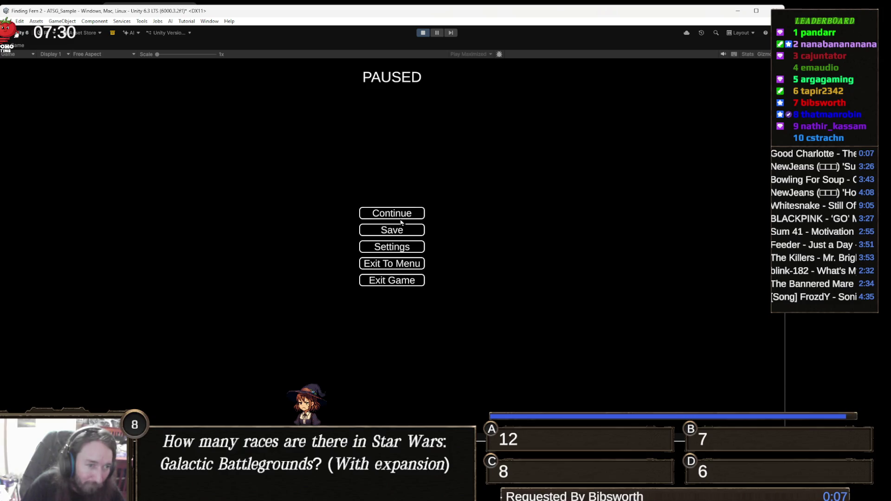
Open the save book, turn to the empty slot pages, save into the left slot, and close it.
key("Escape")
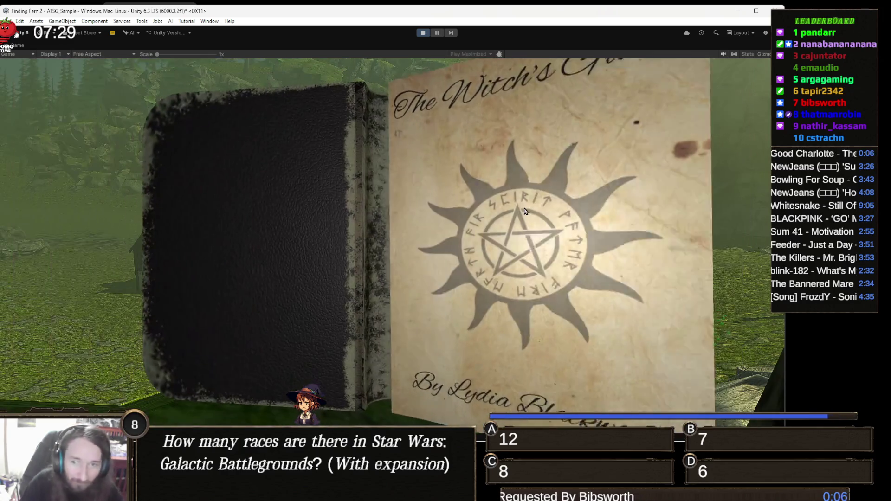
left_click(525, 211)
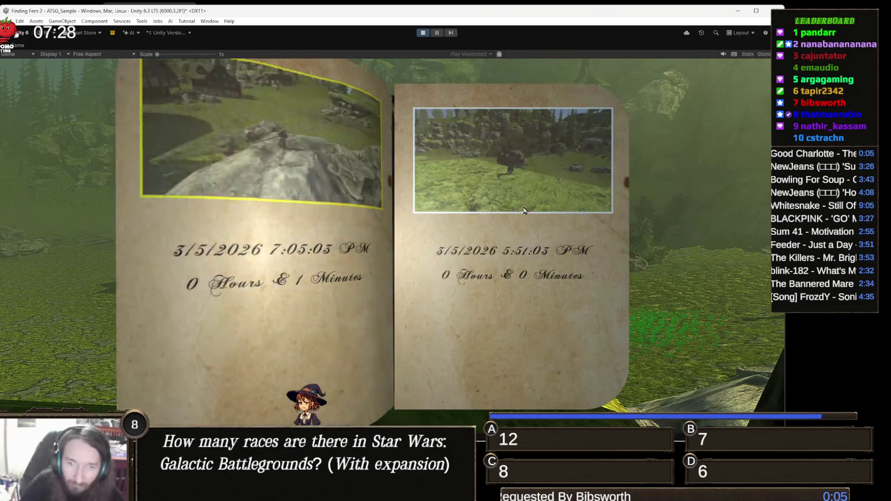
left_click(515, 190)
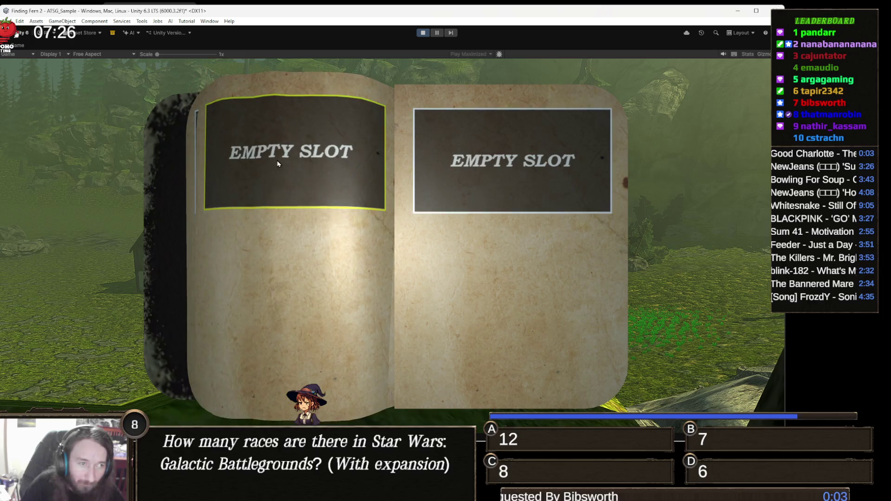
left_click(284, 206)
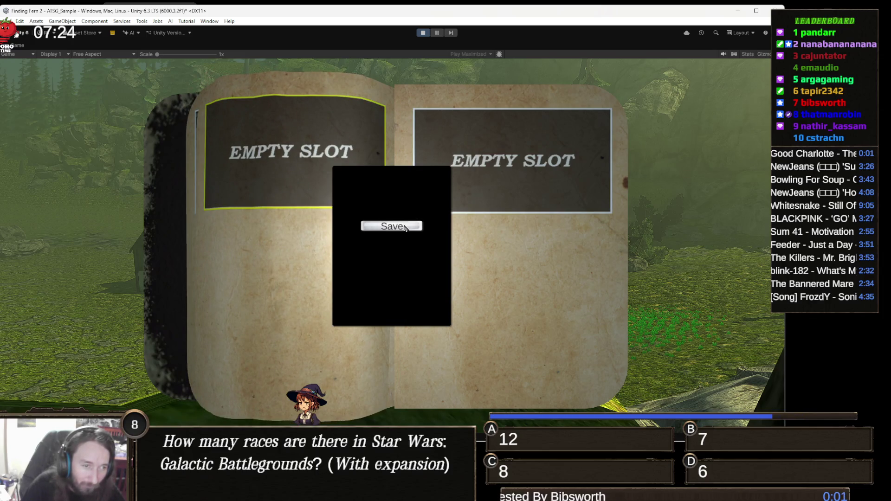
left_click(404, 227)
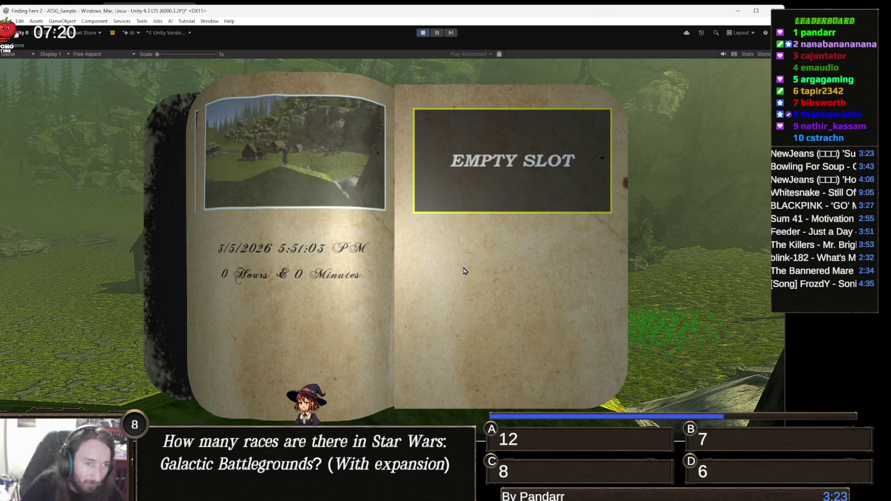
left_click(316, 231)
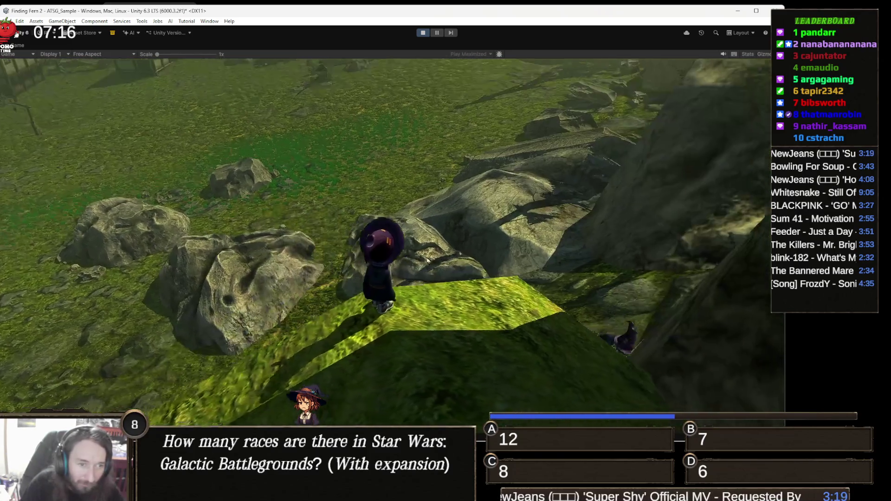
Run the character over the rocks and grass toward the village, then pause and open the save book.
key("w")
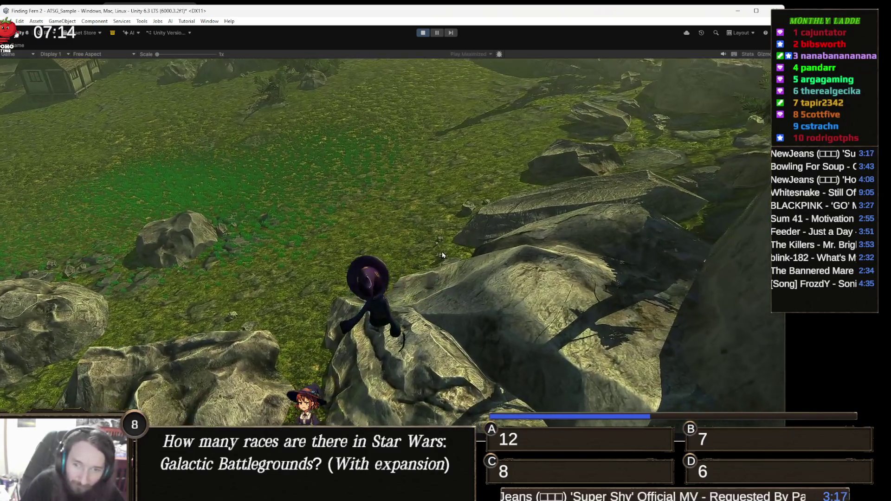
key("w")
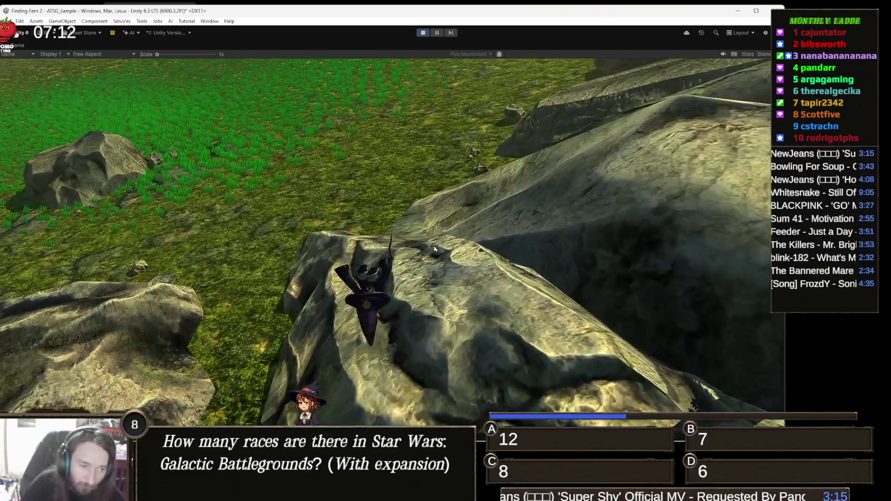
key("w")
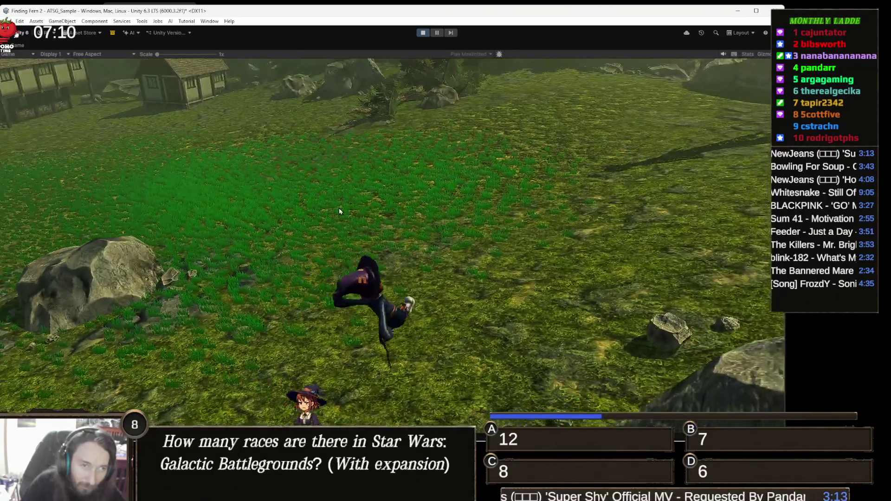
key("w")
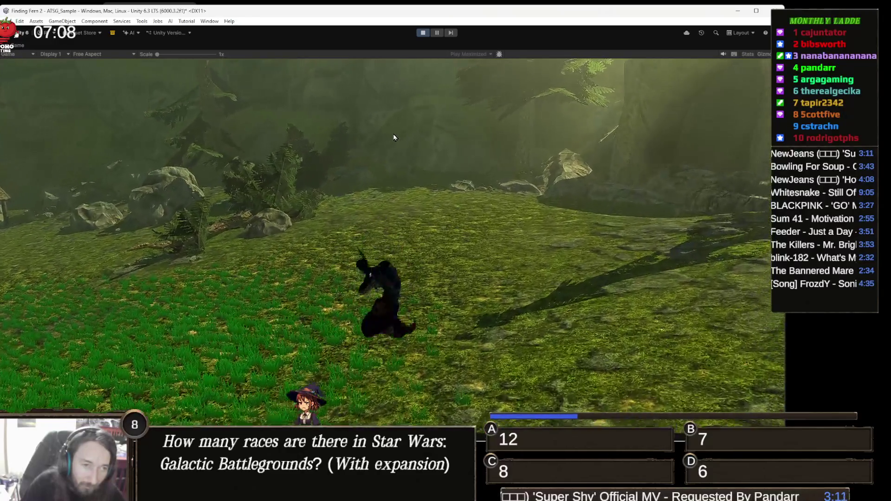
key("w")
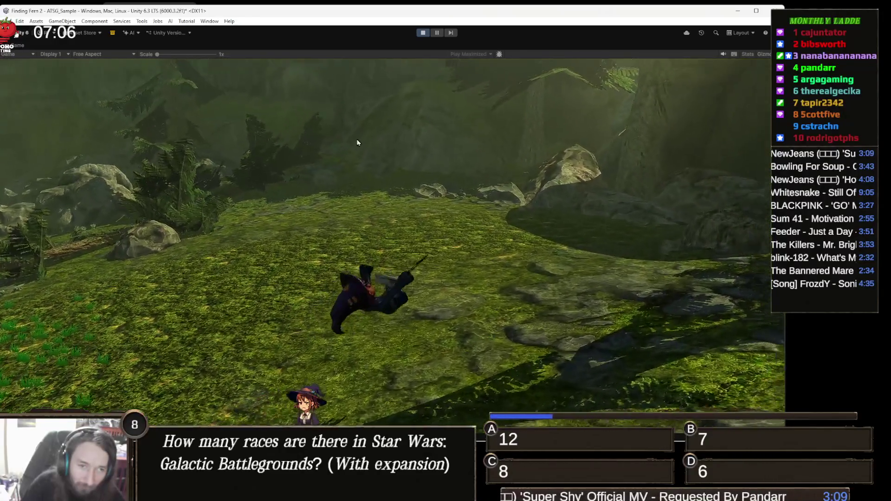
key("w")
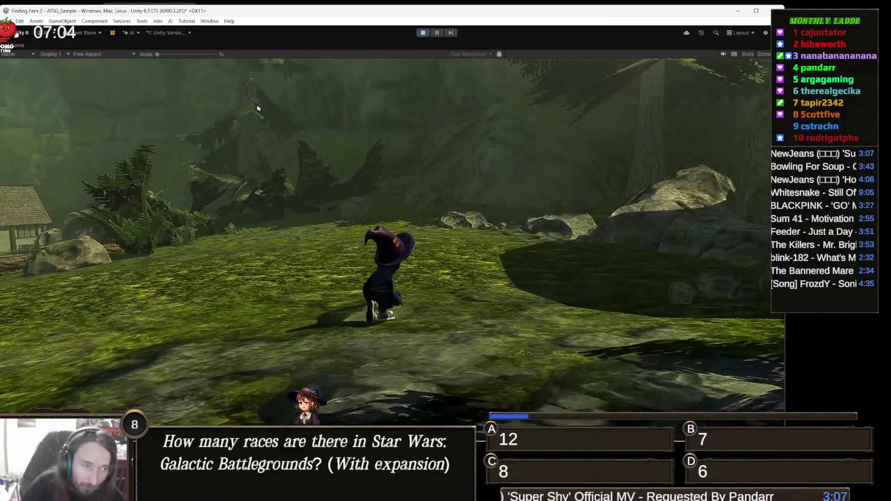
key("w")
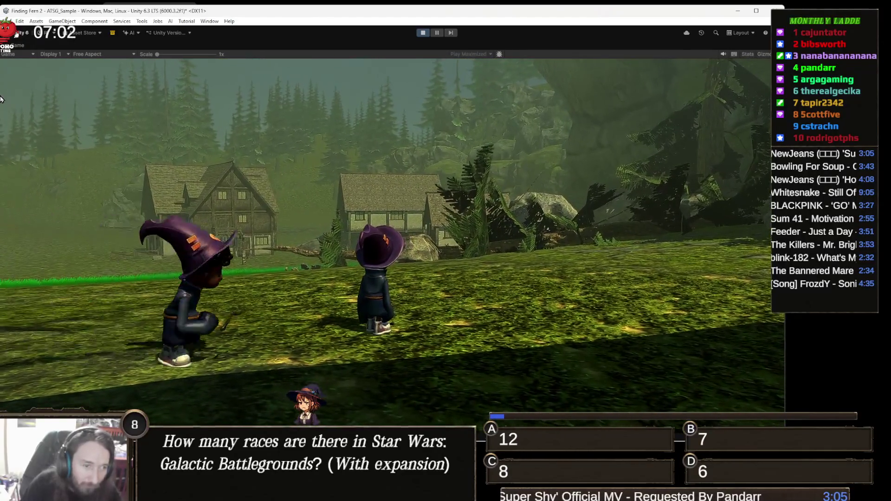
key("Escape")
left_click(419, 231)
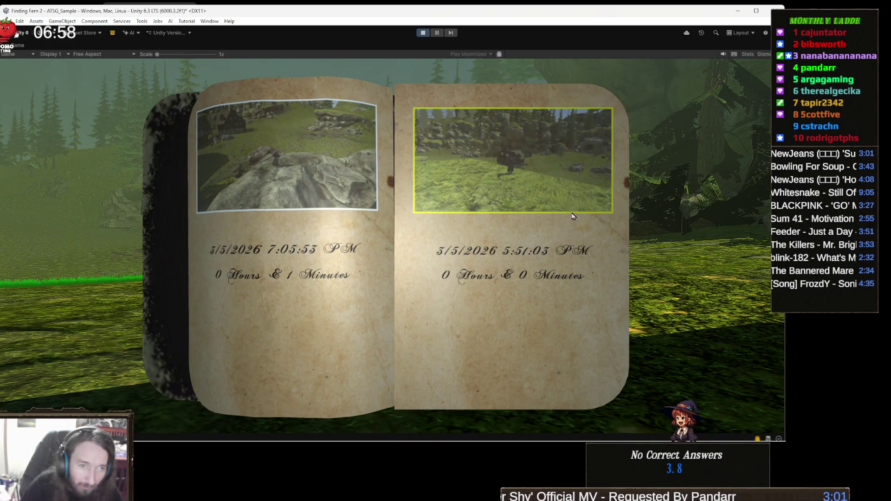
Save the game into the empty right-hand slot and dismiss the save popup.
left_click(589, 226)
left_click(524, 216)
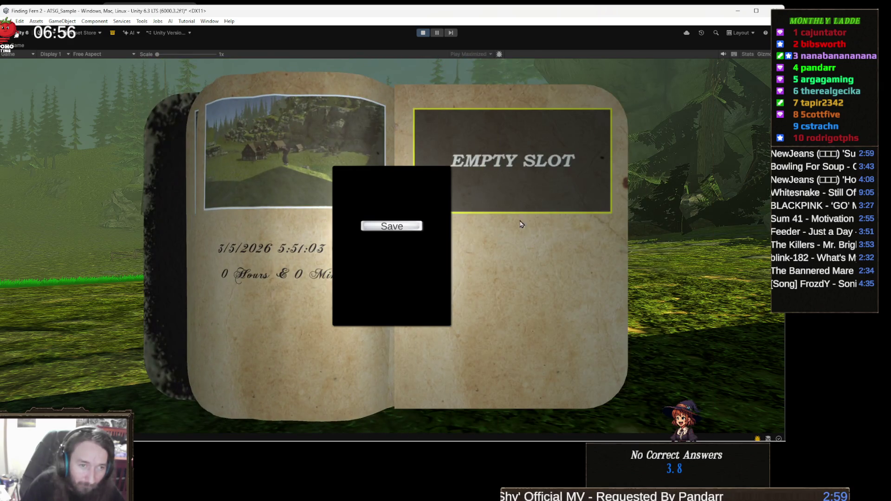
left_click(403, 229)
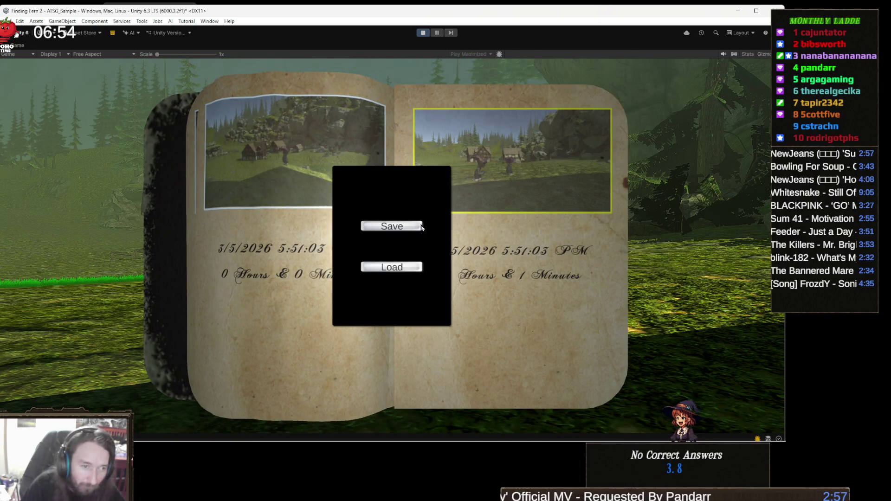
left_click(512, 249)
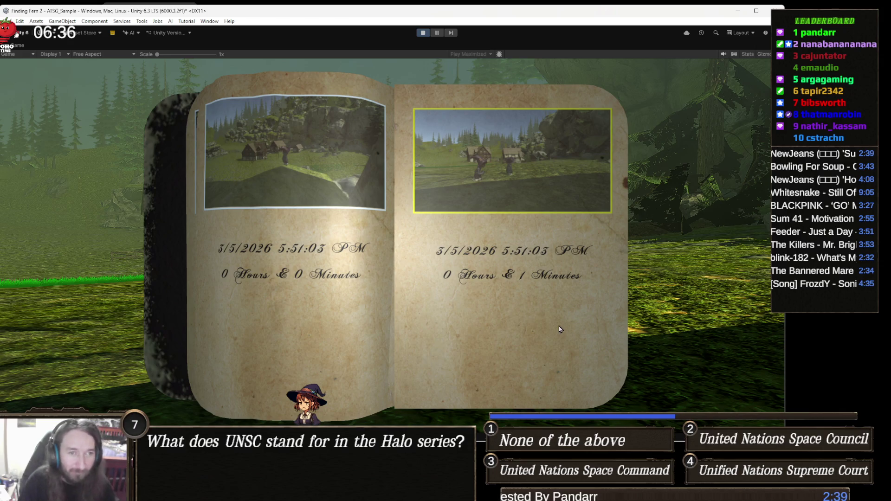
Page forward and back through the save book back to the first saved entries.
left_click(579, 328)
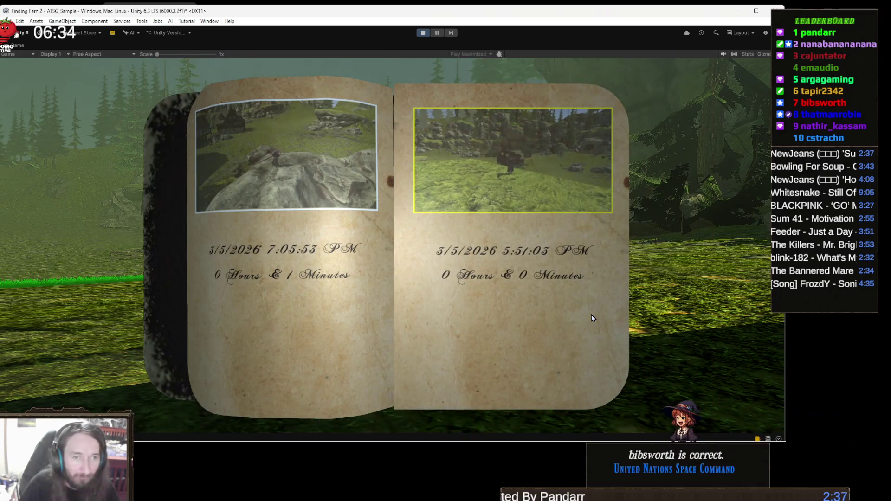
left_click(591, 317)
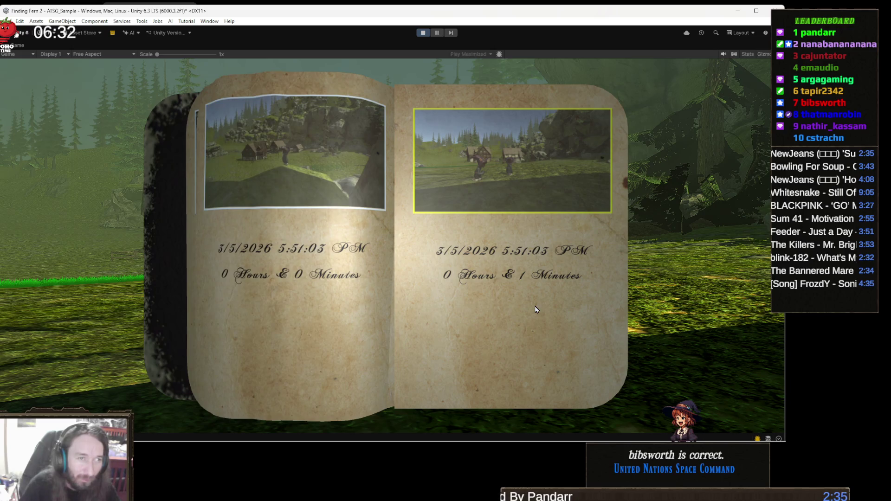
key("Left")
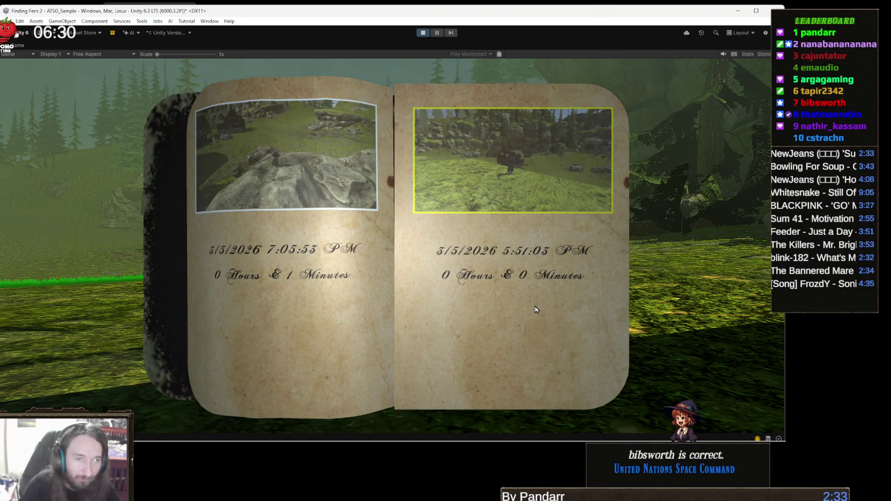
key("Right")
key("Right")
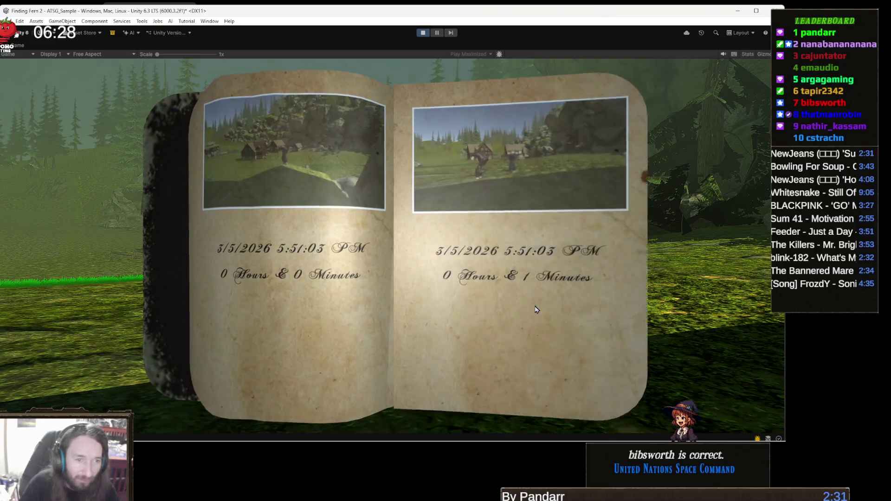
key("Right")
key("Left")
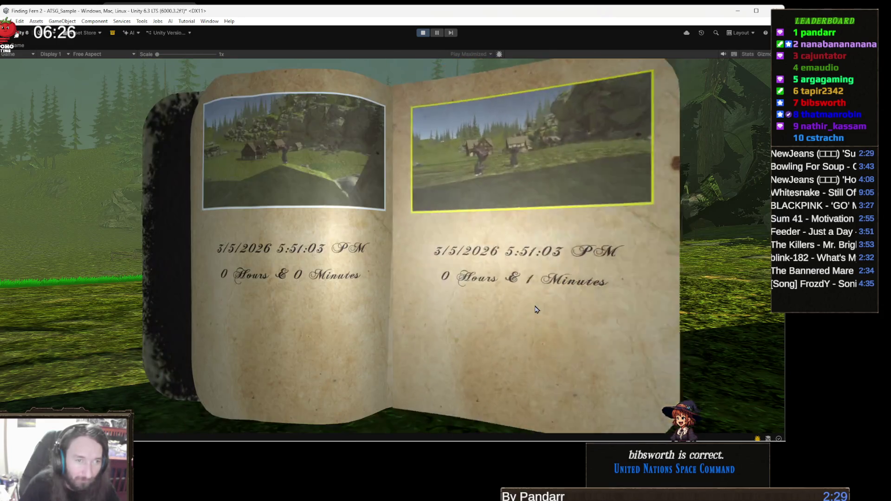
key("Left")
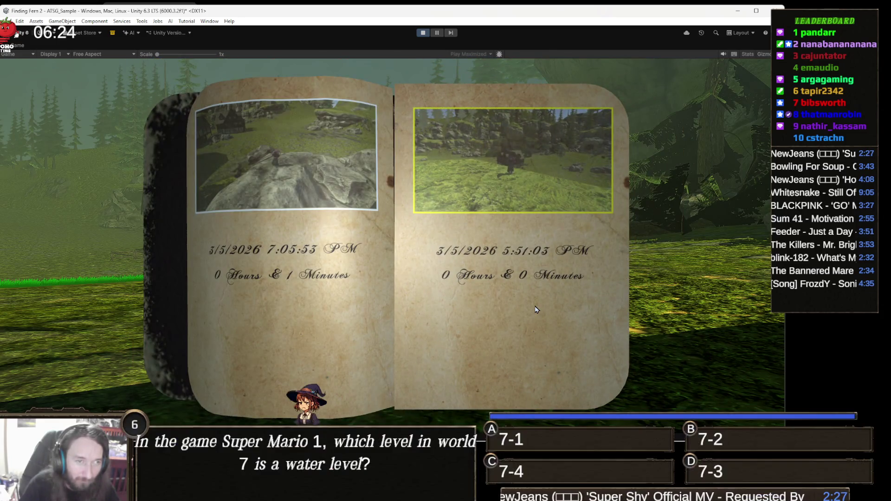
Close the save book, run the witch up onto the boulder by the village, and pause.
key("Left")
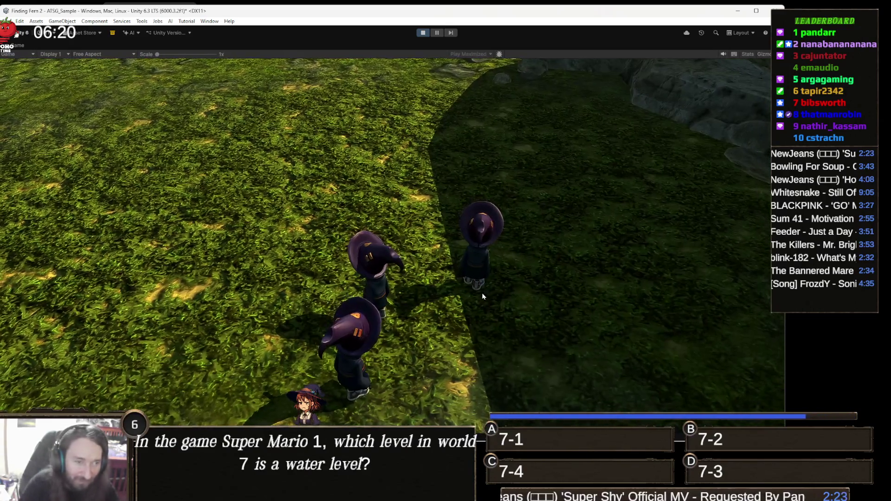
key("w")
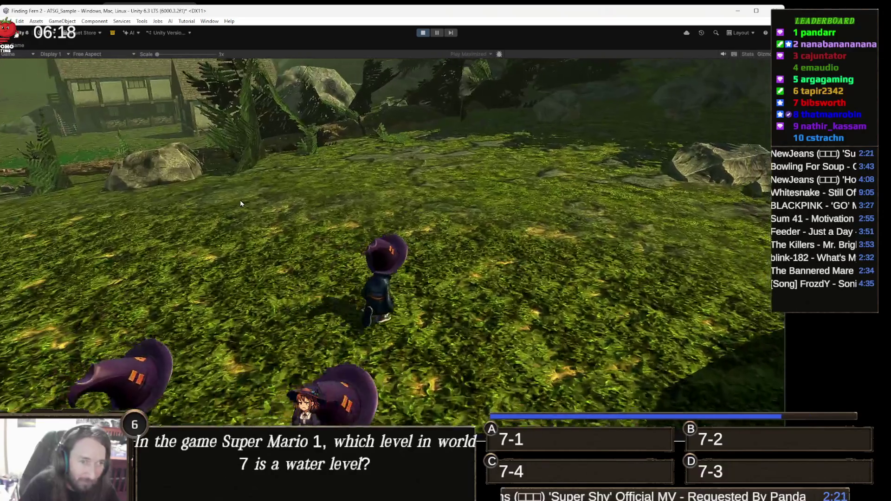
key("w")
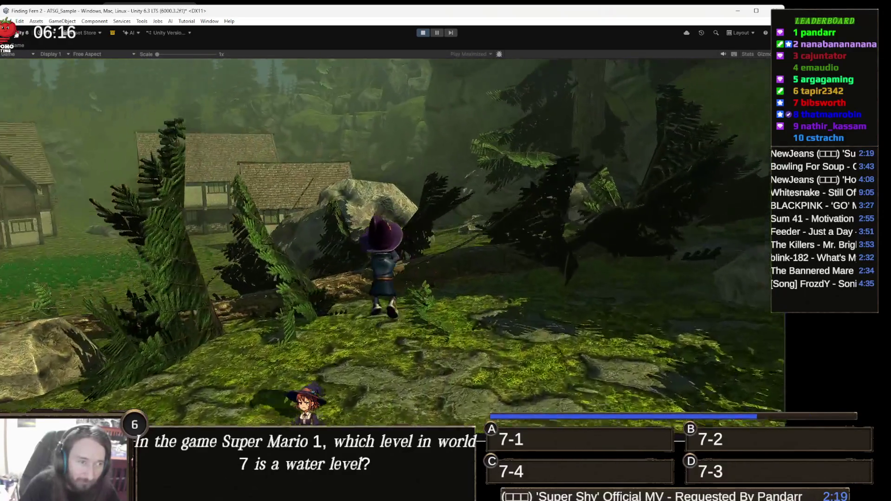
key("w")
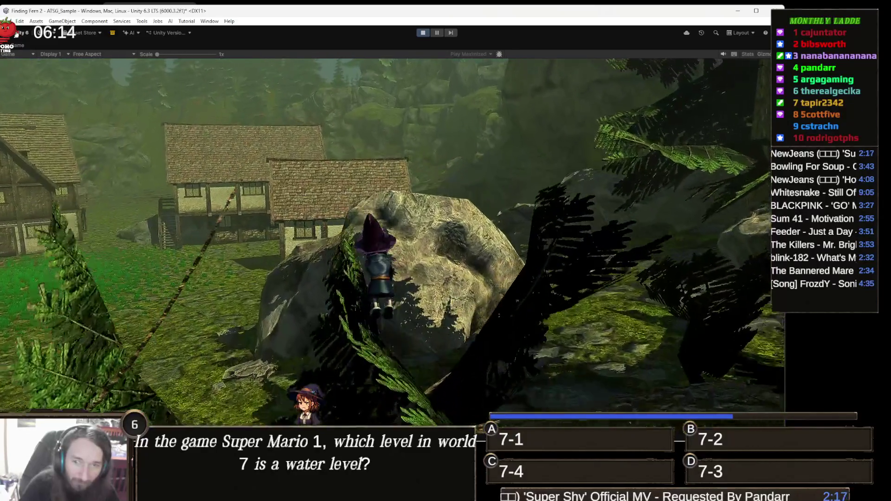
key("w")
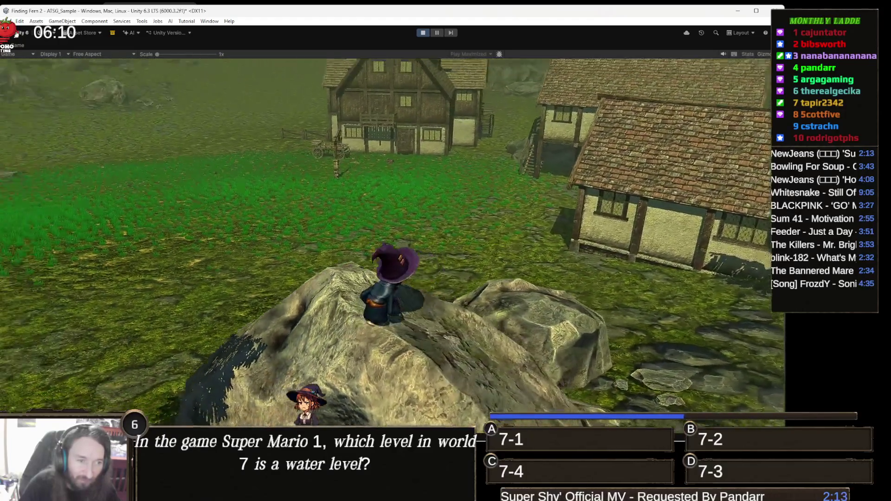
key("Escape")
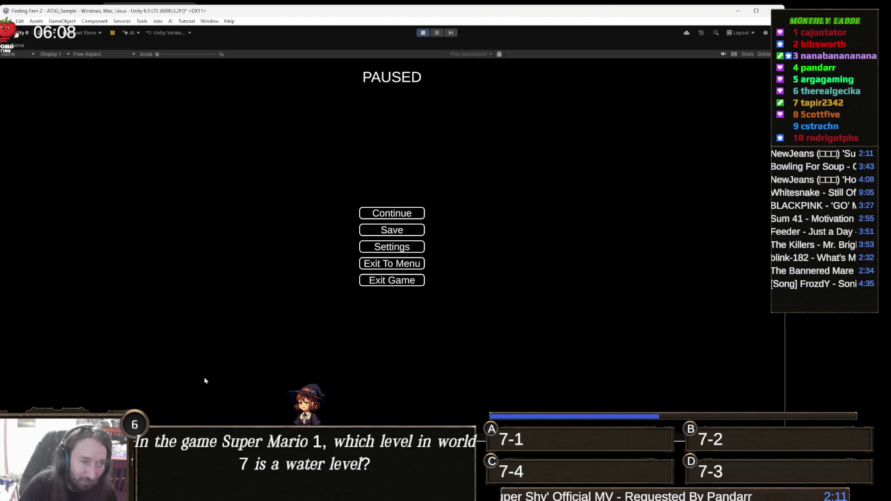
Save into the left empty slot two pages into the save book, then close the book.
left_click(412, 230)
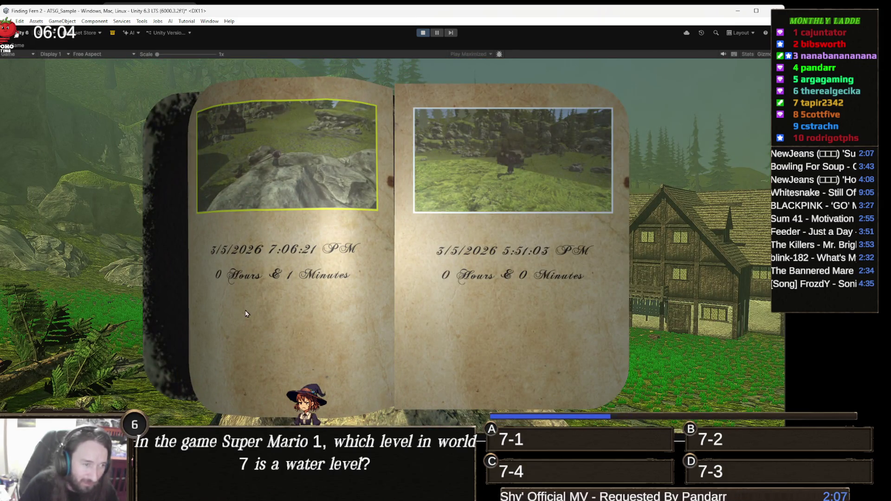
left_click(593, 216)
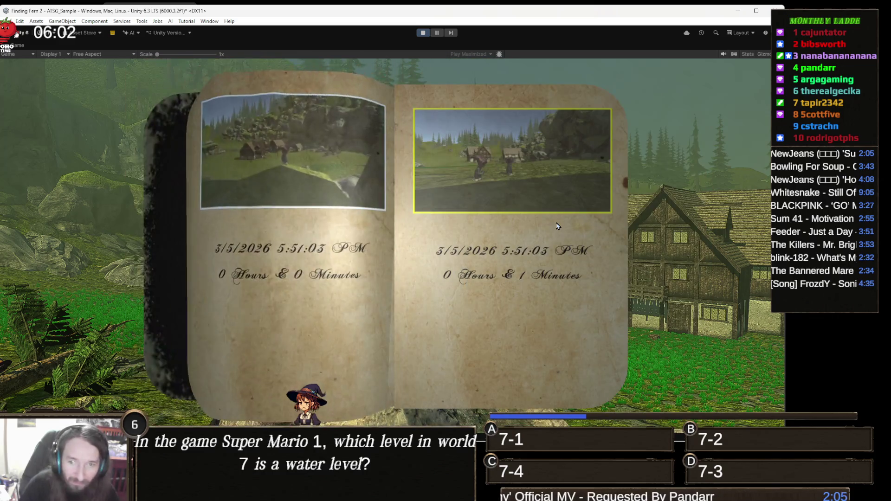
left_click(565, 207)
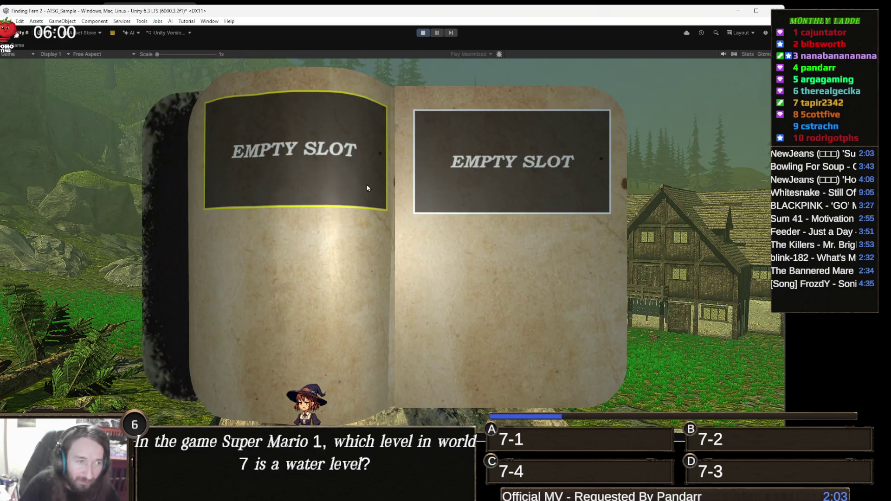
left_click(316, 202)
left_click(406, 227)
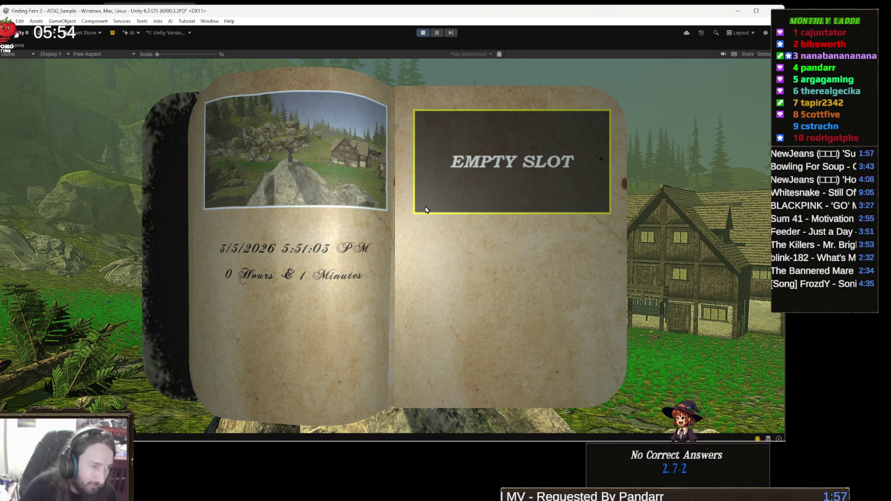
scroll(426, 203, "up", 1)
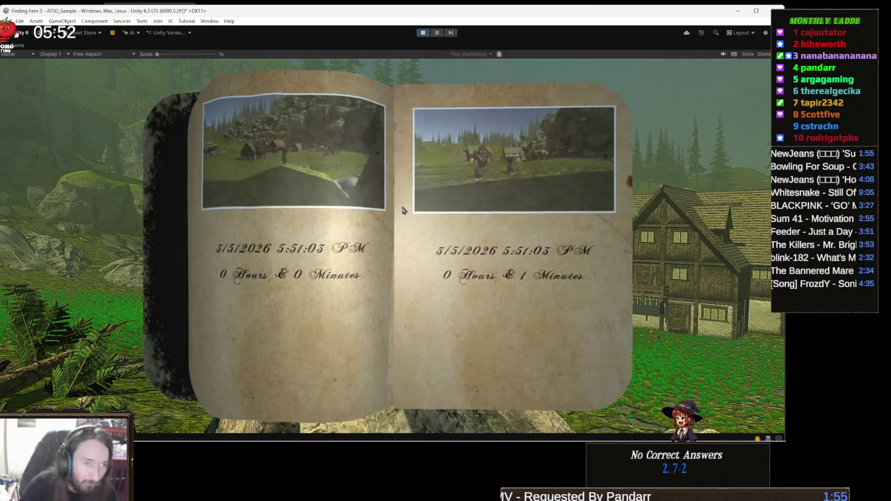
scroll(371, 204, "up", 2)
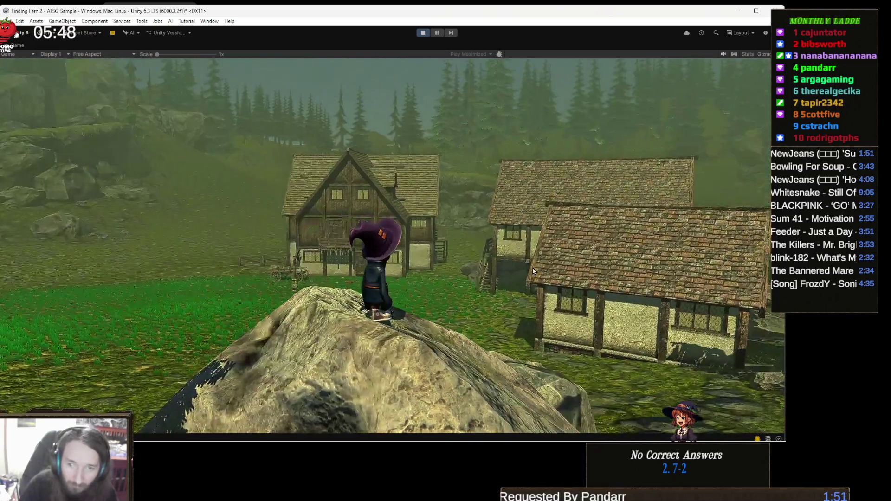
Jump the witch onto her broom, fly into the village toward a house, and pause.
key("space")
key("w")
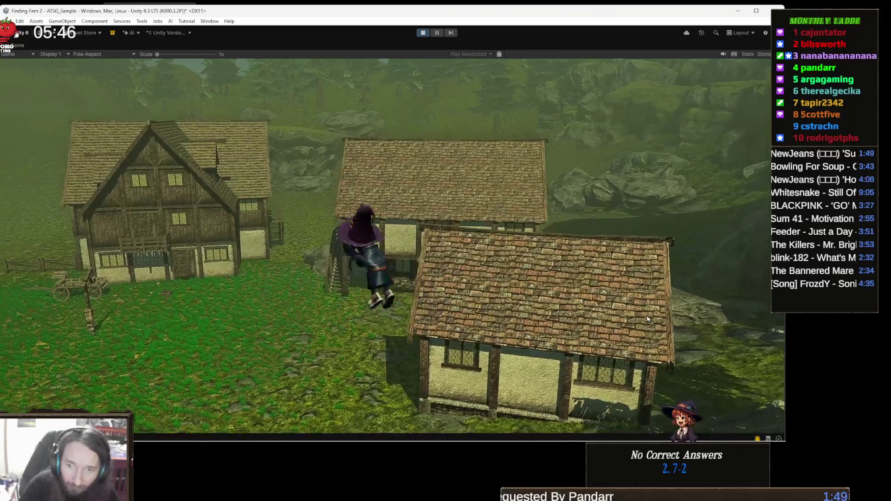
key("w")
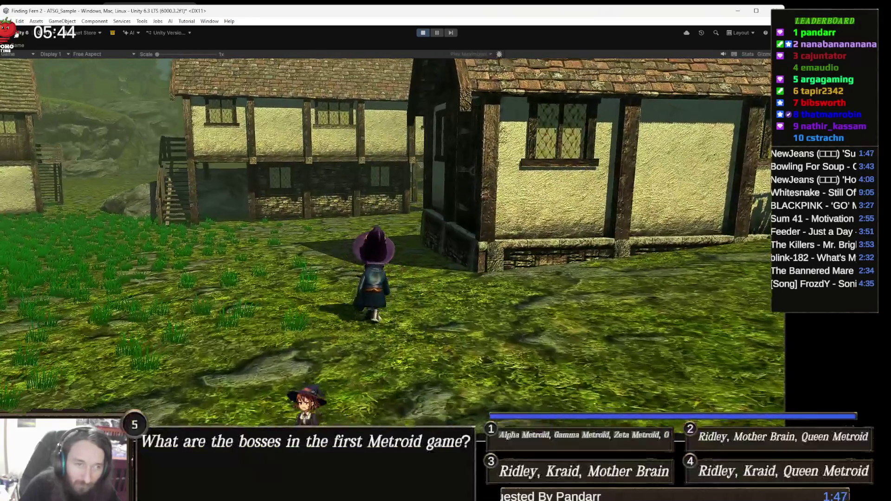
key("Escape")
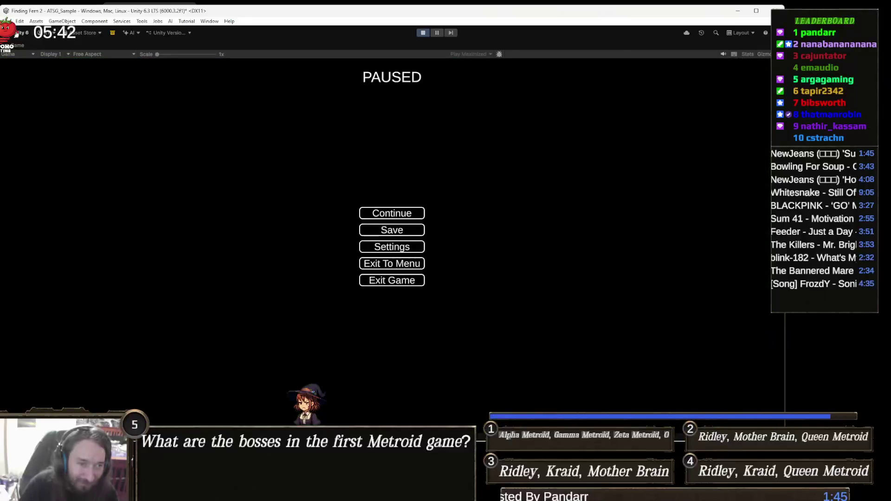
Save into an empty slot two pages in, then select an older save and load it.
left_click(405, 231)
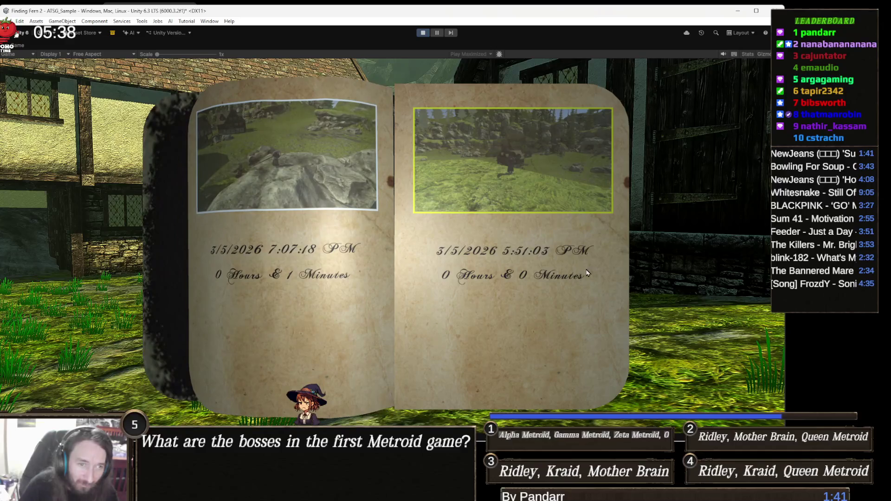
left_click(588, 258)
left_click(588, 259)
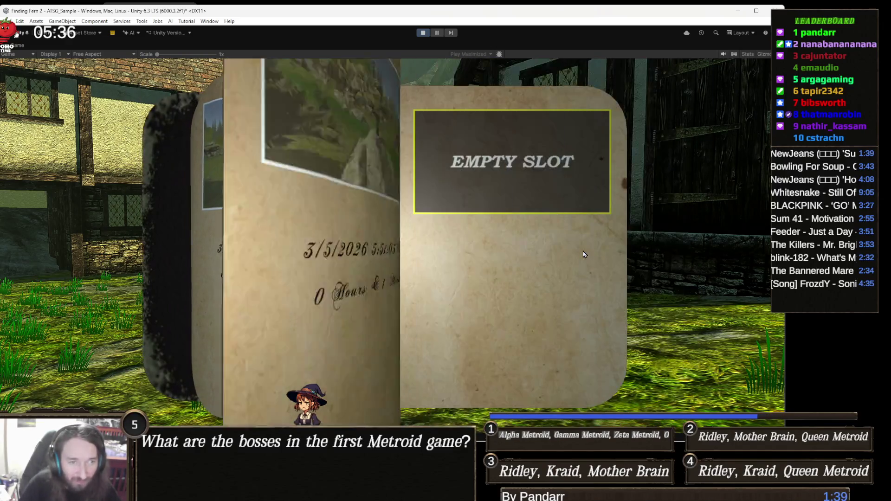
left_click(517, 205)
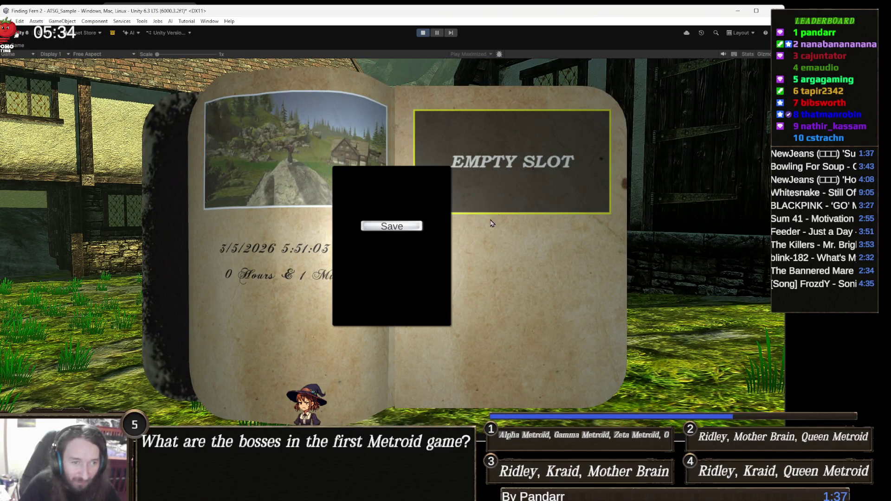
left_click(395, 228)
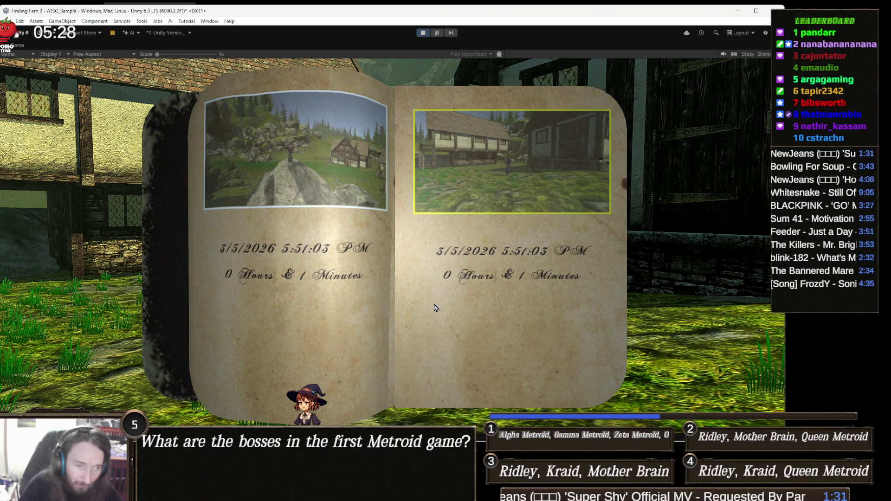
left_click(490, 227)
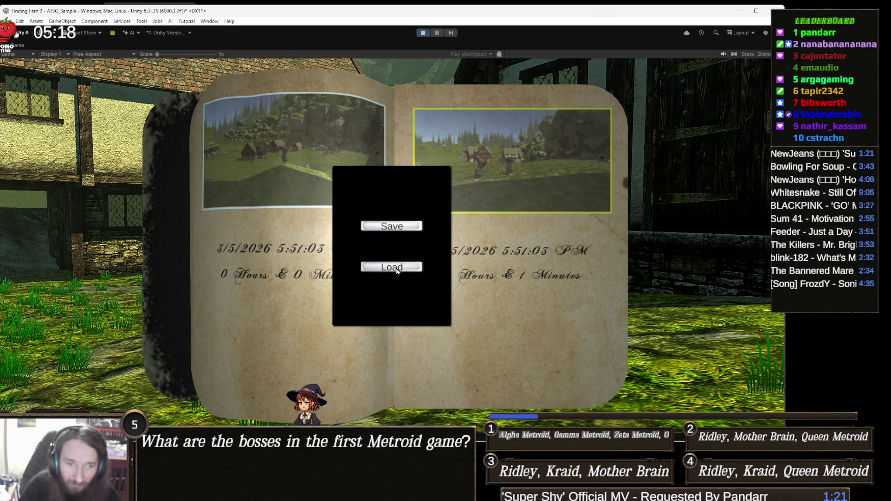
left_click(397, 269)
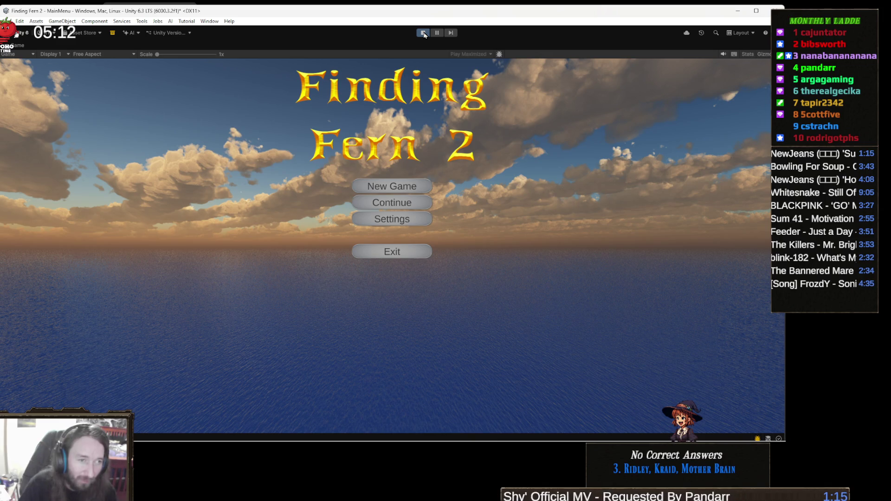
Open the save book via Continue on the main menu and load a chosen save slot.
left_click(392, 205)
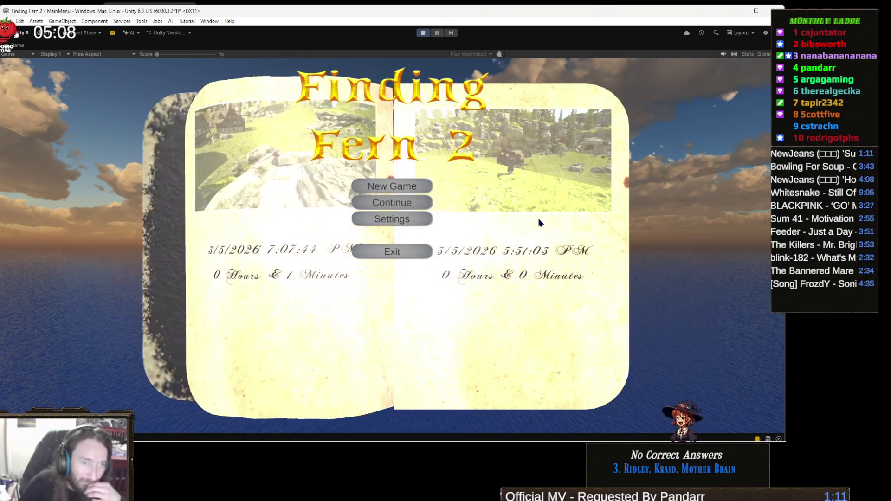
left_click(566, 281)
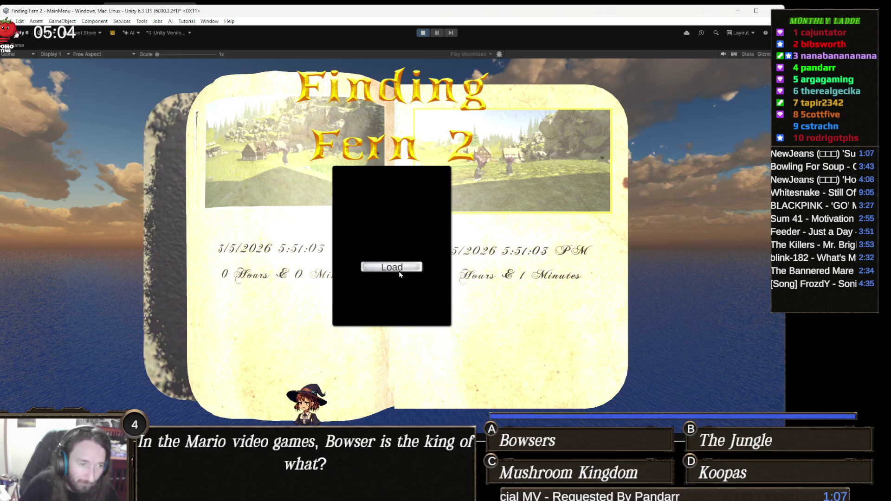
left_click(403, 267)
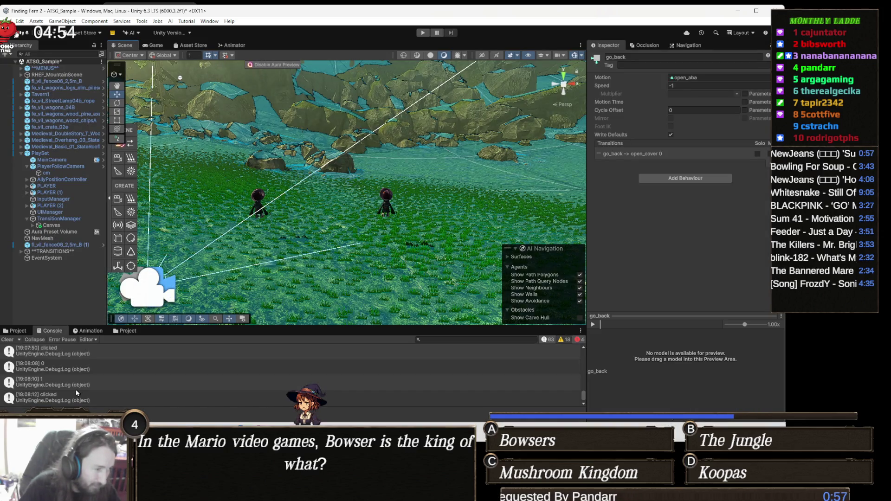
Scroll through the earlier Console debug entries, then enter Play mode again.
scroll(95, 379, "up", 5)
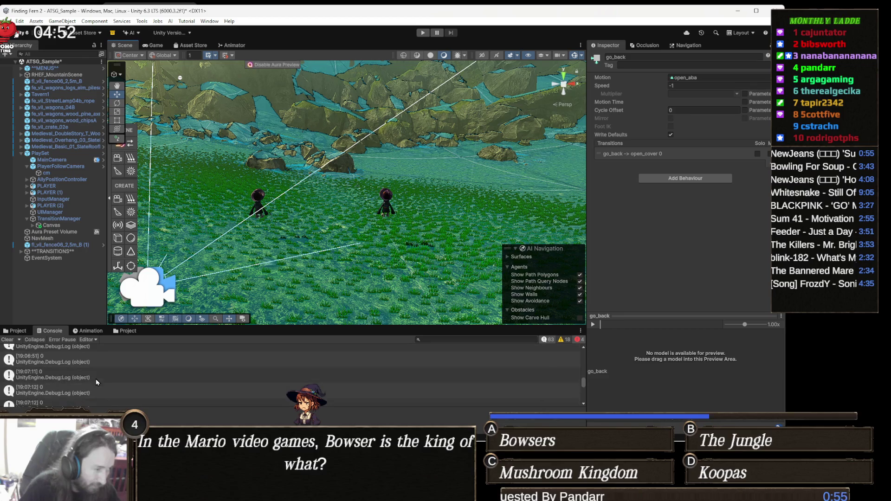
scroll(96, 379, "up", 3)
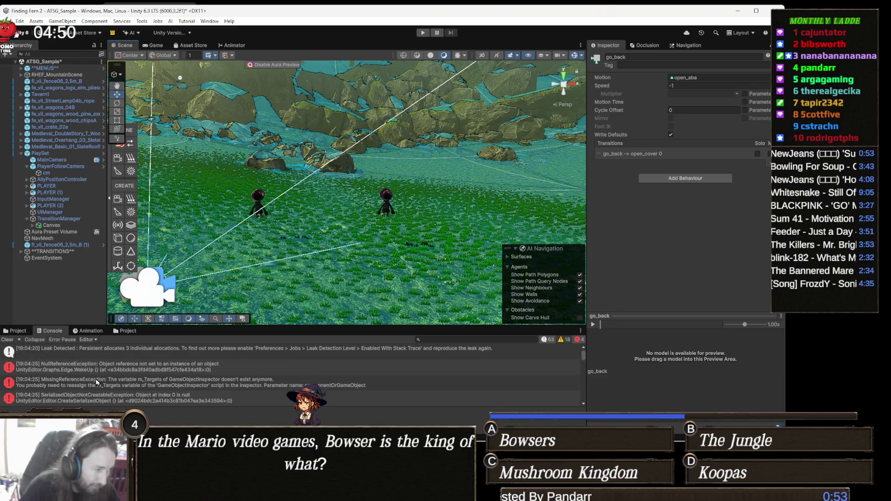
scroll(95, 378, "down", 8)
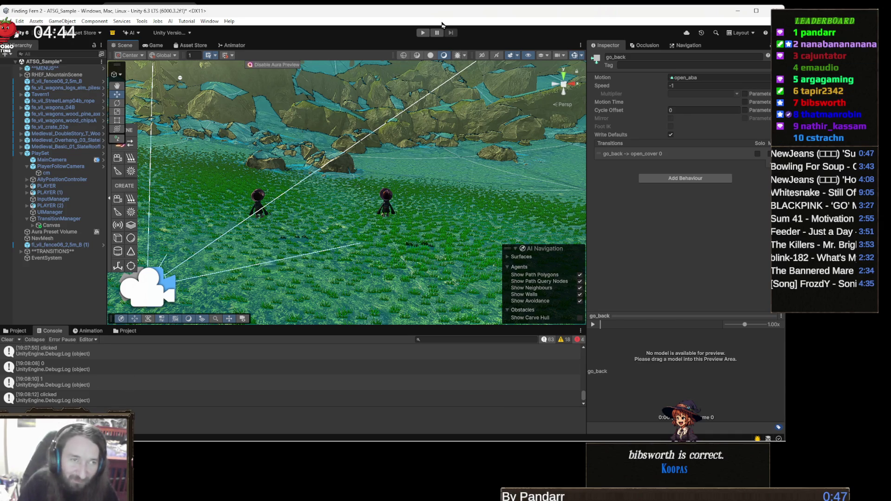
left_click(423, 33)
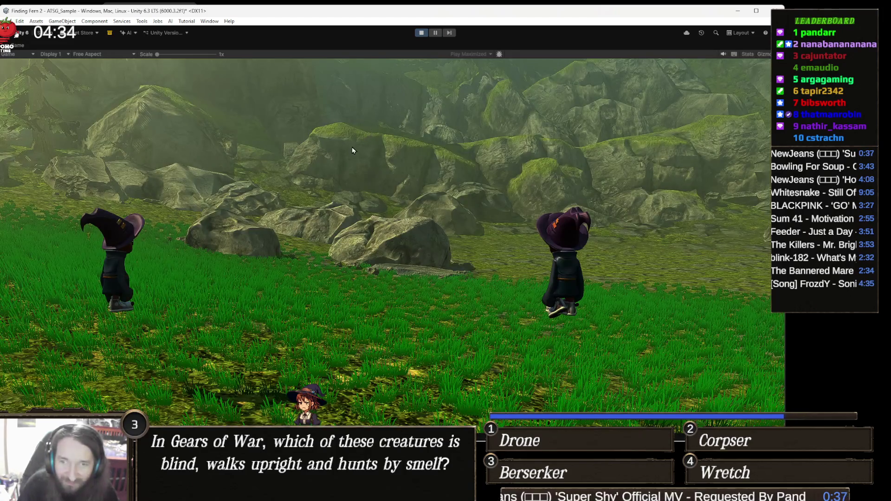
Pause the game and load the 7:07:44 PM save from the save book.
key("Escape")
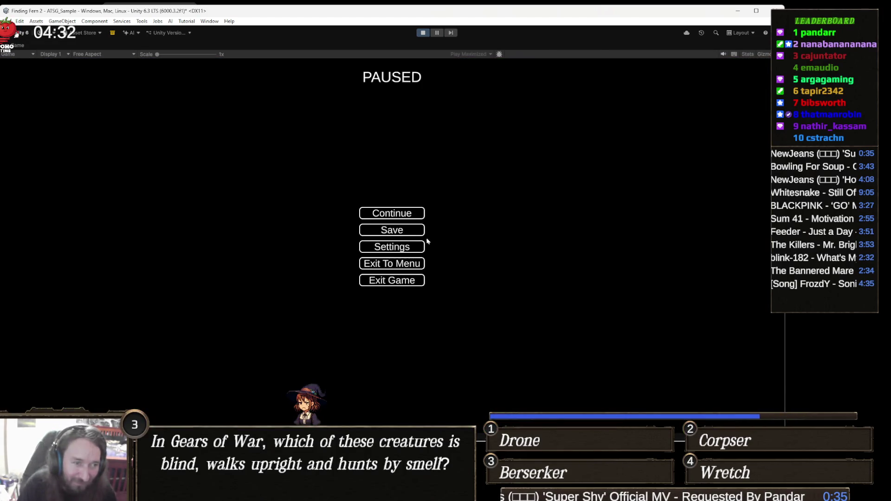
left_click(391, 230)
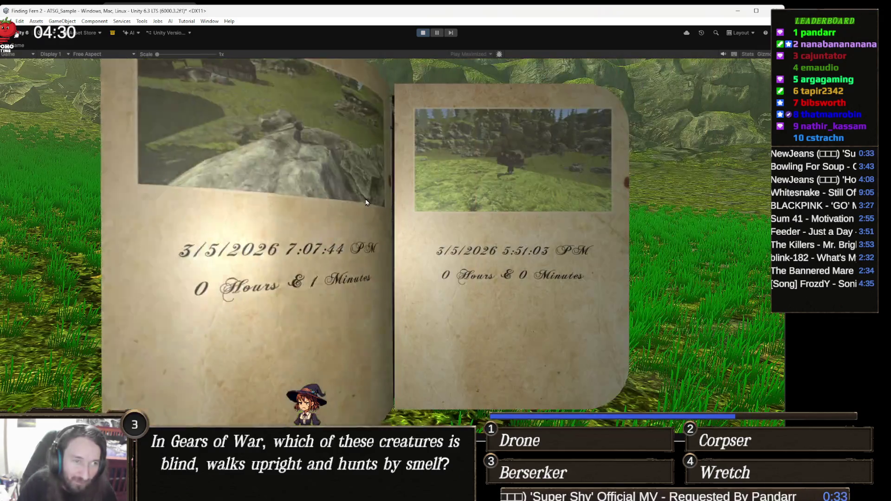
left_click(297, 222)
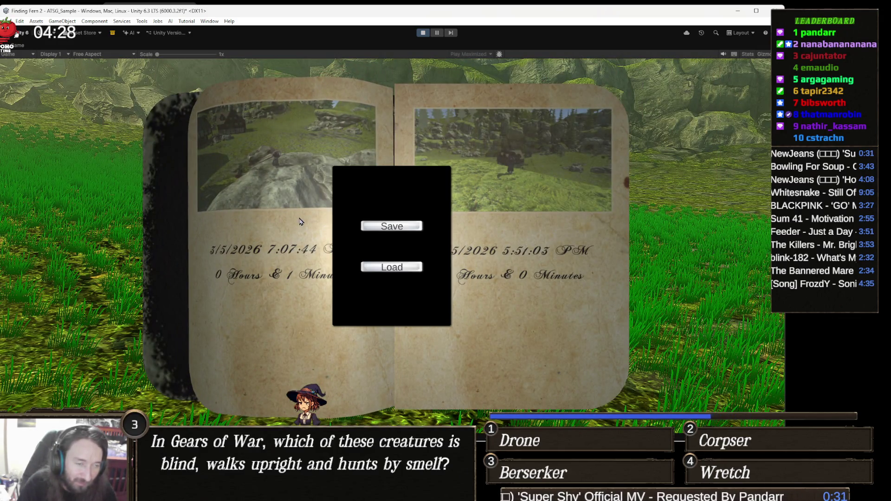
left_click(407, 269)
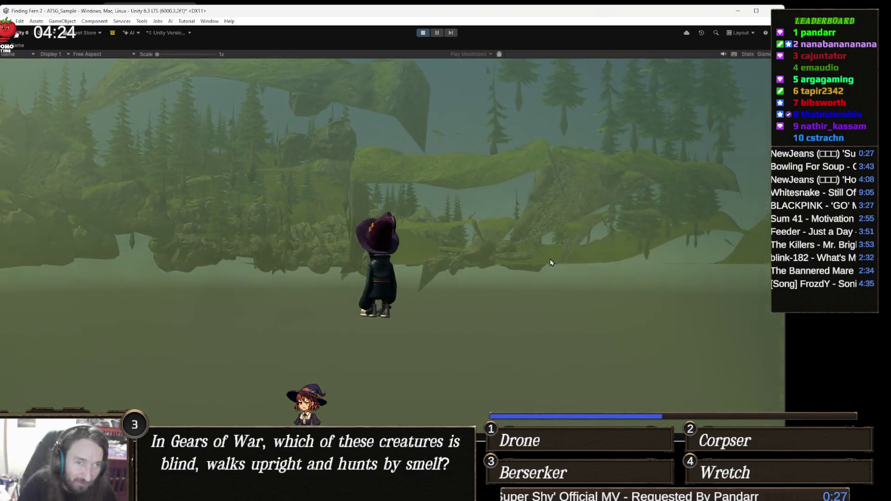
Pause again and load the 5:51:03 PM save from the save book.
key("Escape")
left_click(412, 231)
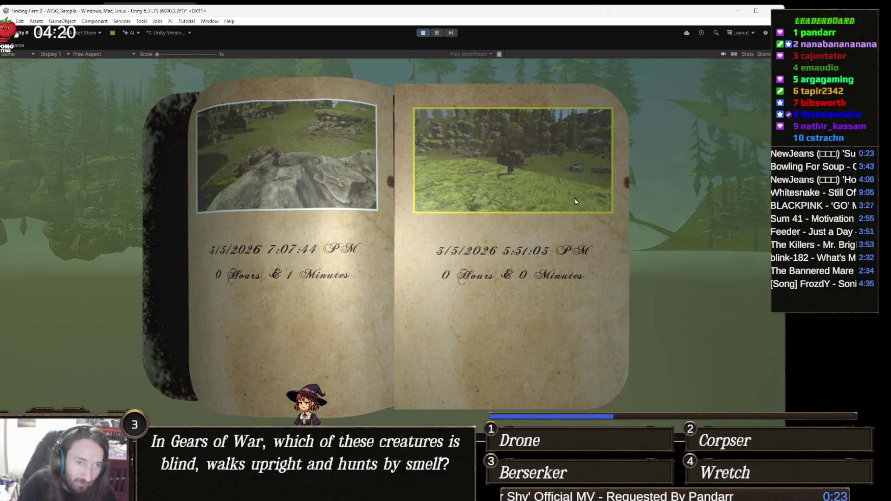
left_click(585, 199)
left_click(399, 267)
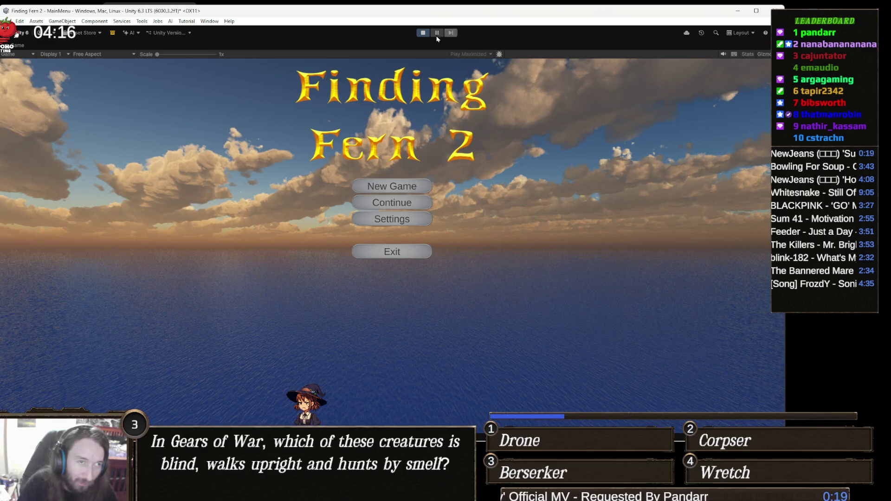
Stop Play mode and bring Visual Studio to the front.
left_click(422, 33)
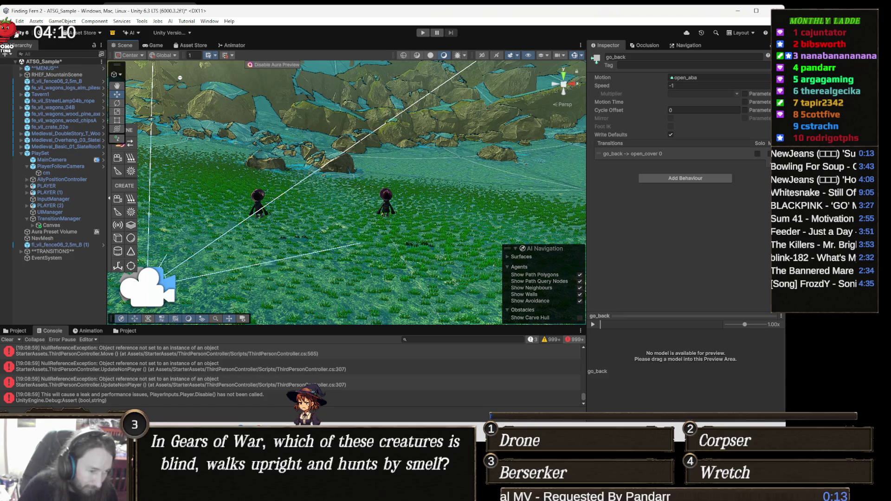
mouse_move(346, 434)
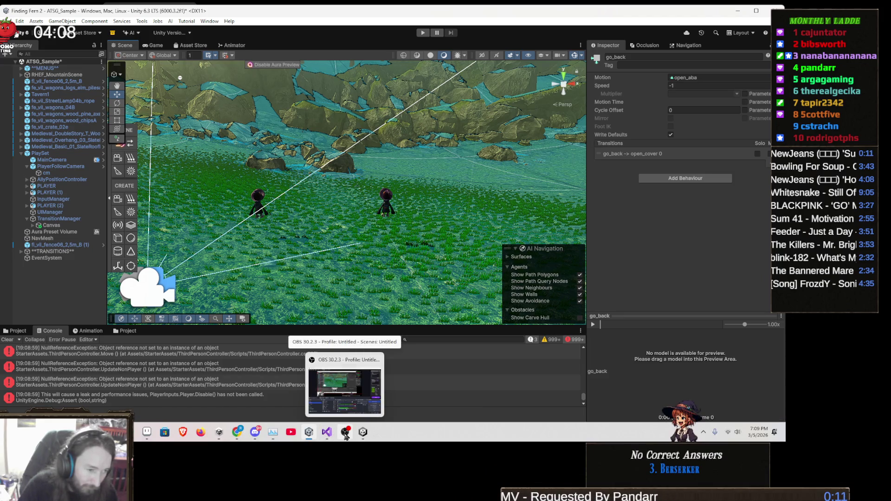
left_click(328, 433)
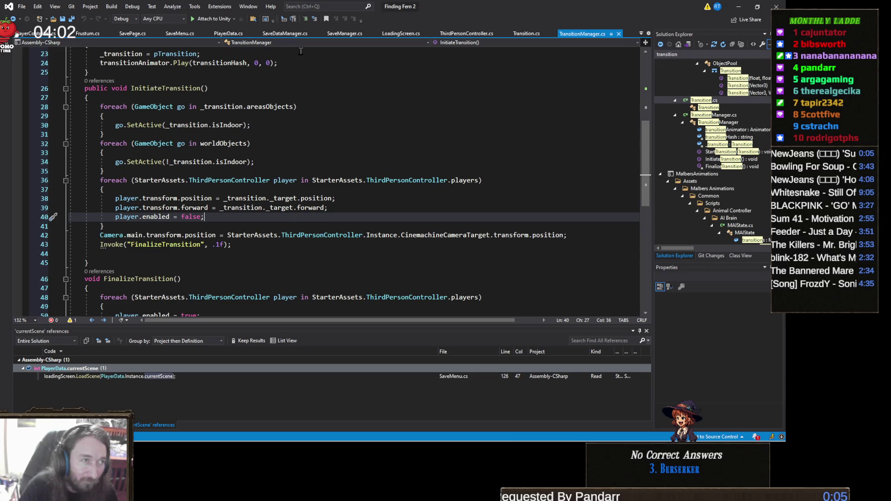
In PlayerData.cs, go to the definition of currentScene from line 72.
left_click(229, 34)
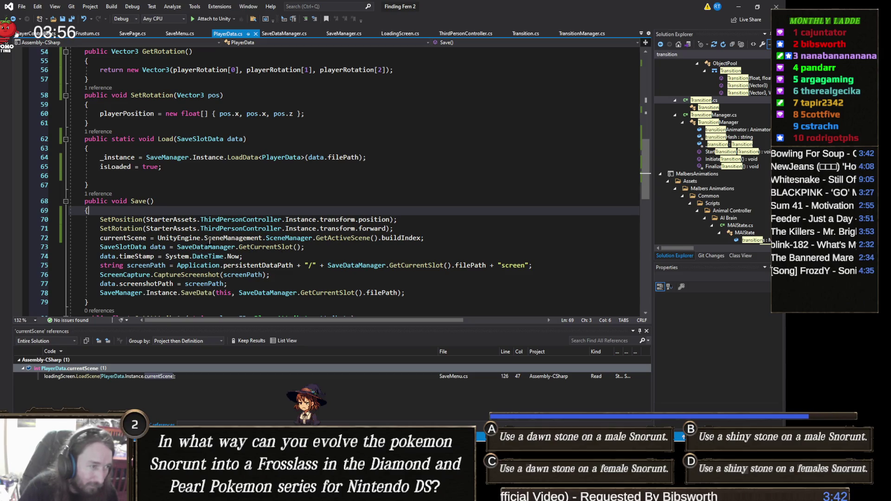
double_click(138, 239)
right_click(139, 242)
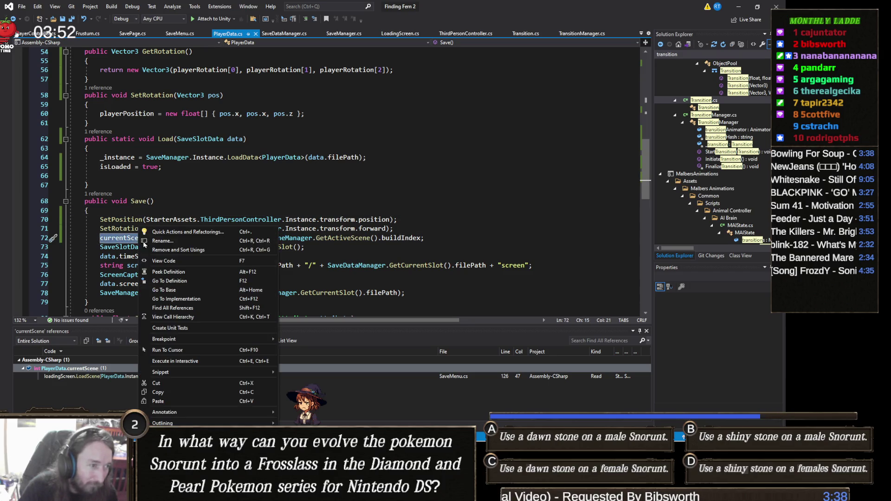
left_click(202, 285)
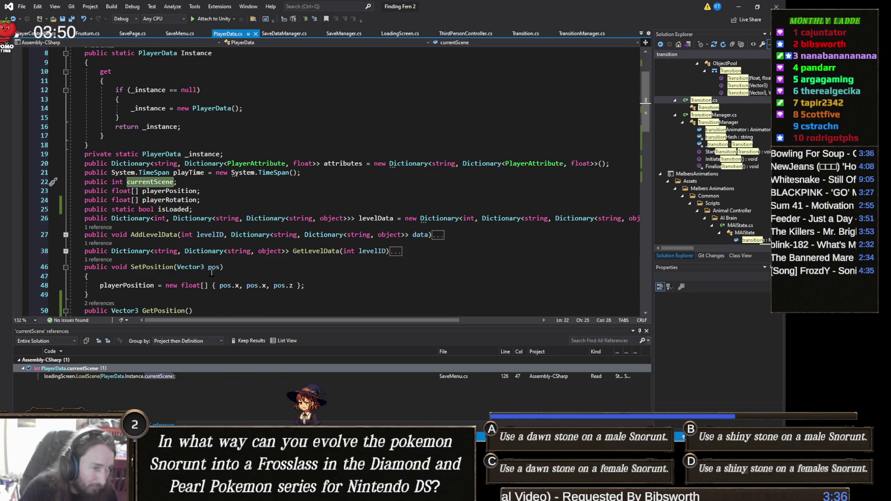
Find all references to currentScene, visit the Save and SaveMenu uses, and return to PlayerData.cs.
right_click(162, 187)
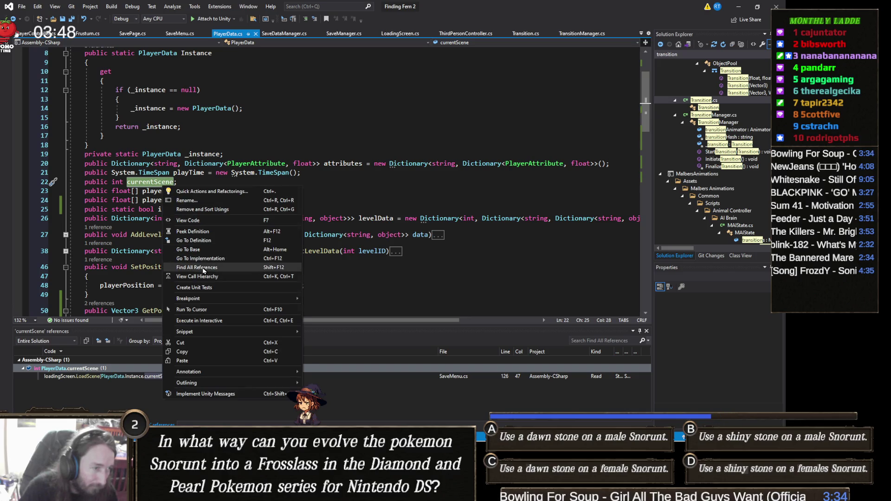
left_click(221, 268)
left_click(188, 384)
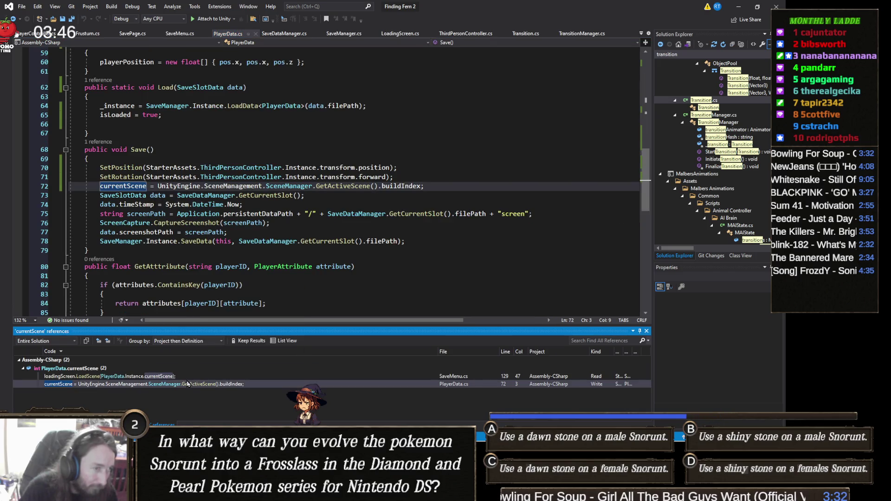
left_click(185, 376)
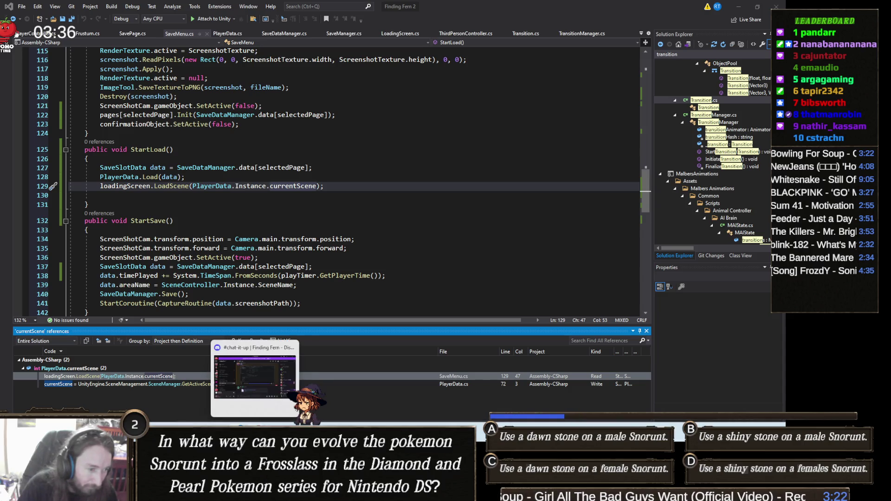
mouse_move(219, 491)
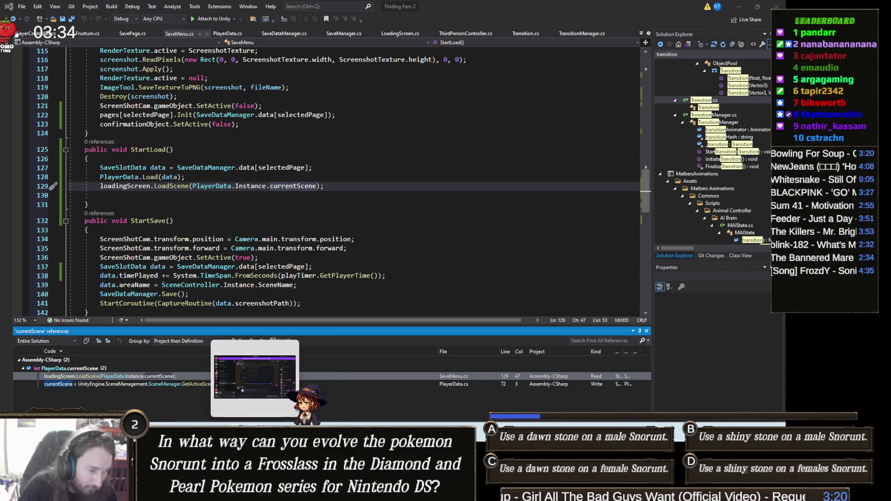
mouse_move(345, 492)
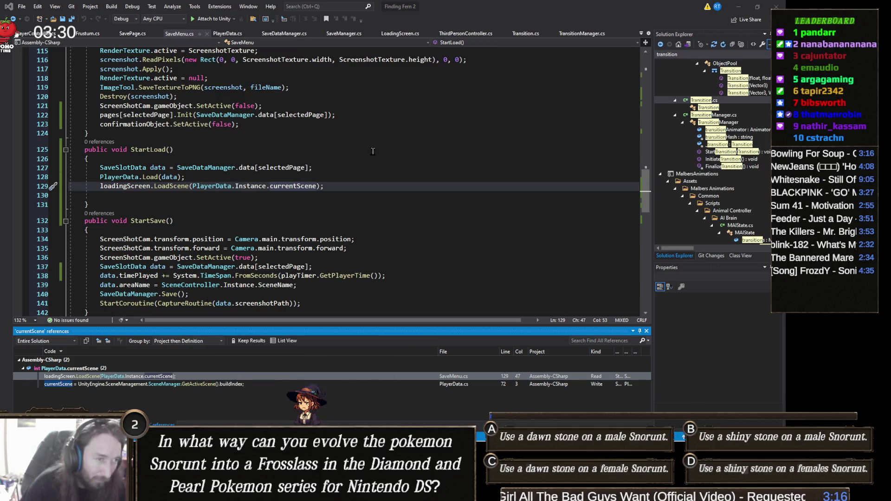
left_click(338, 187)
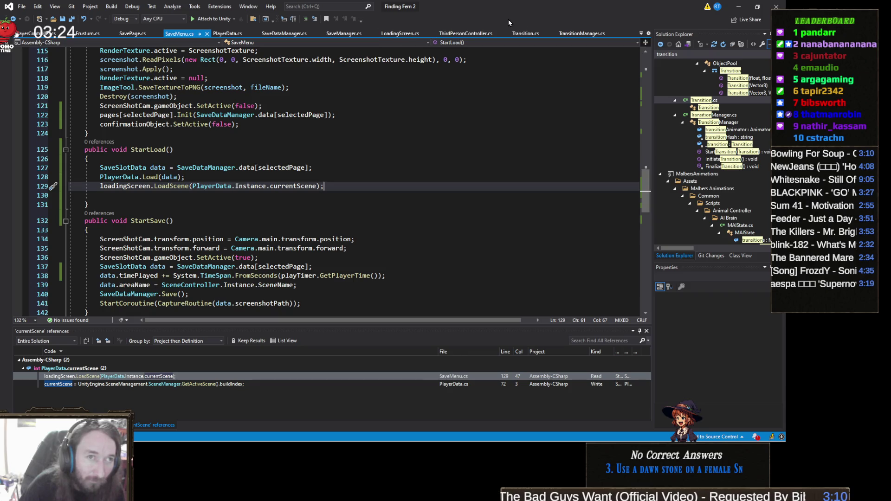
left_click(235, 35)
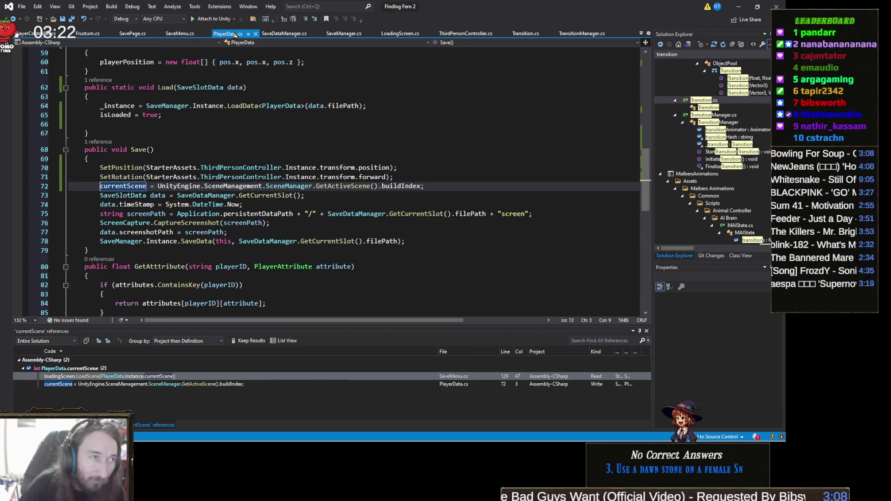
Add Debug.Log("current scene is " + currentScene); after line 72 and save the file.
left_click(437, 187)
key("Return")
type("D")
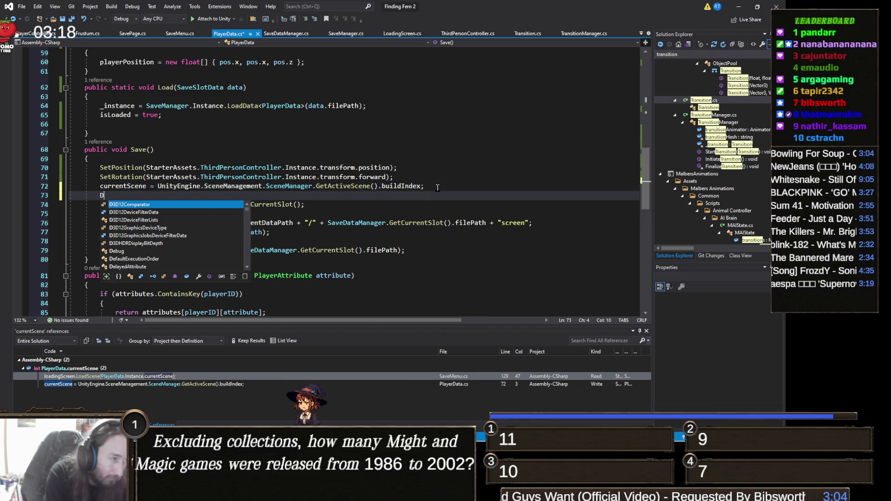
type("ebug.Log")
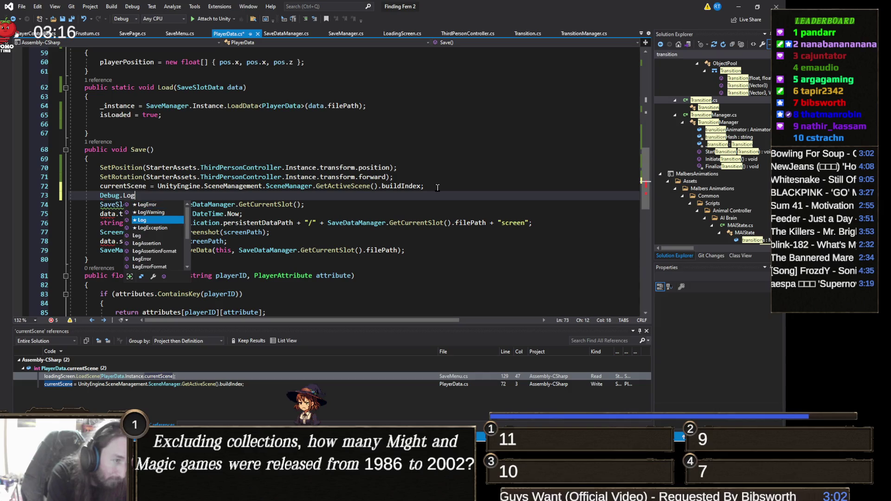
type("(\"current sc")
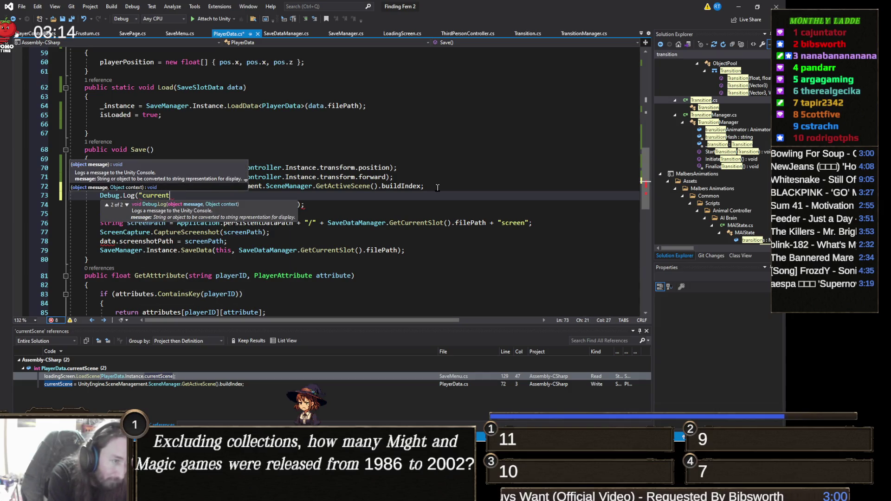
type("ene is")
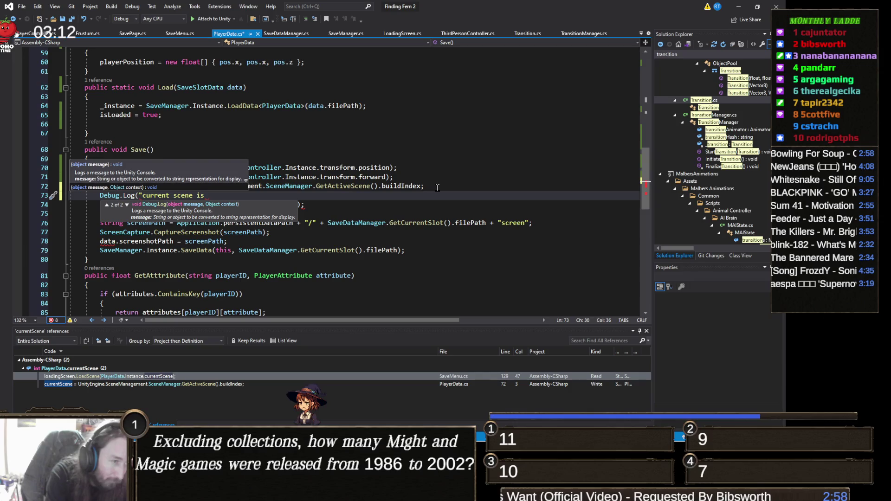
type(" \" + currentScene)")
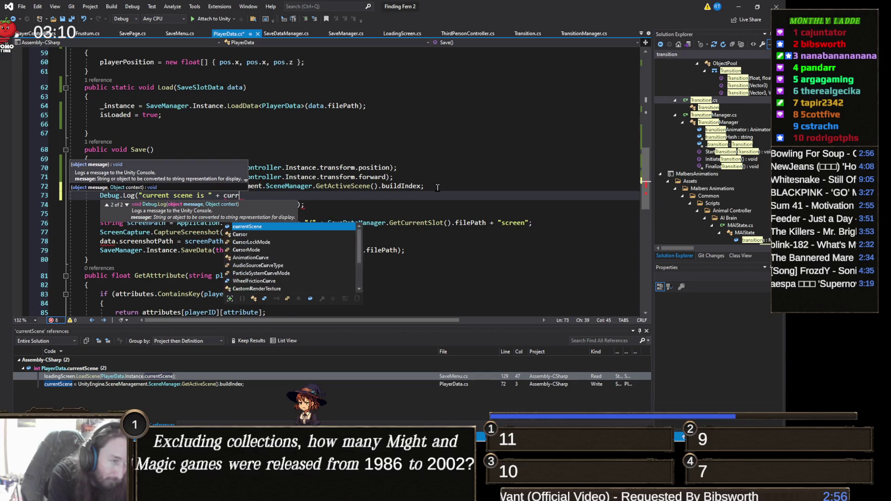
type(";")
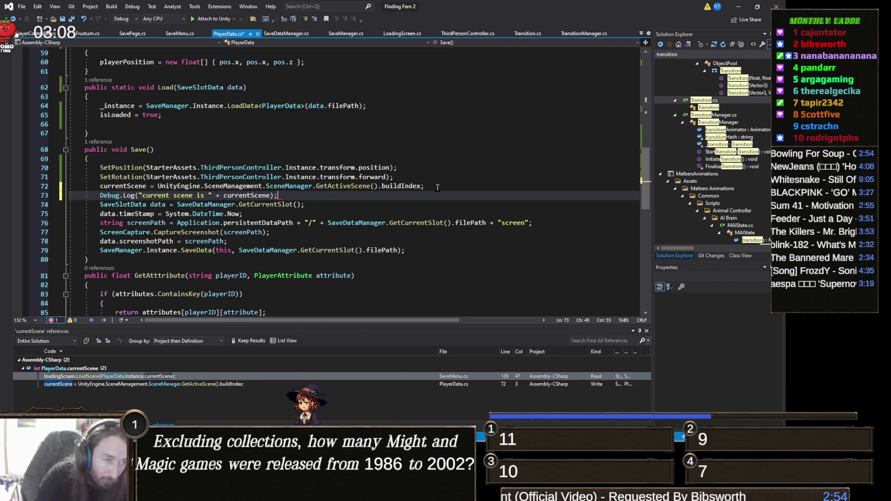
key("ctrl+s")
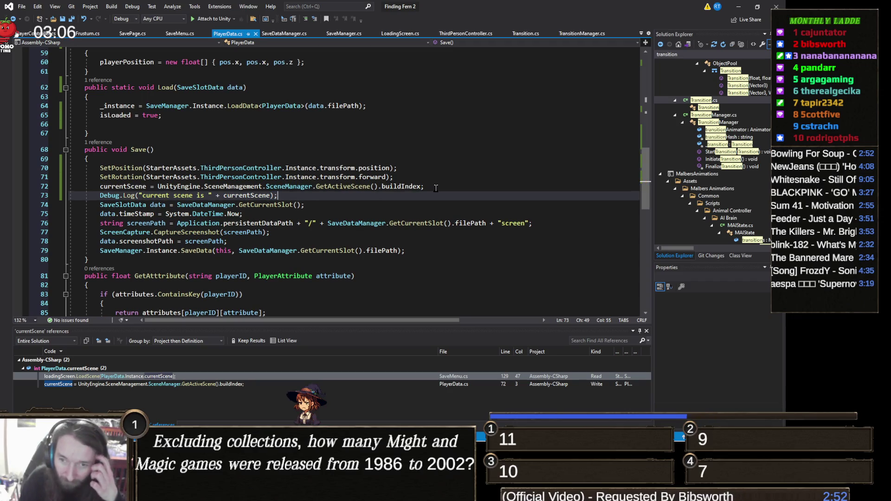
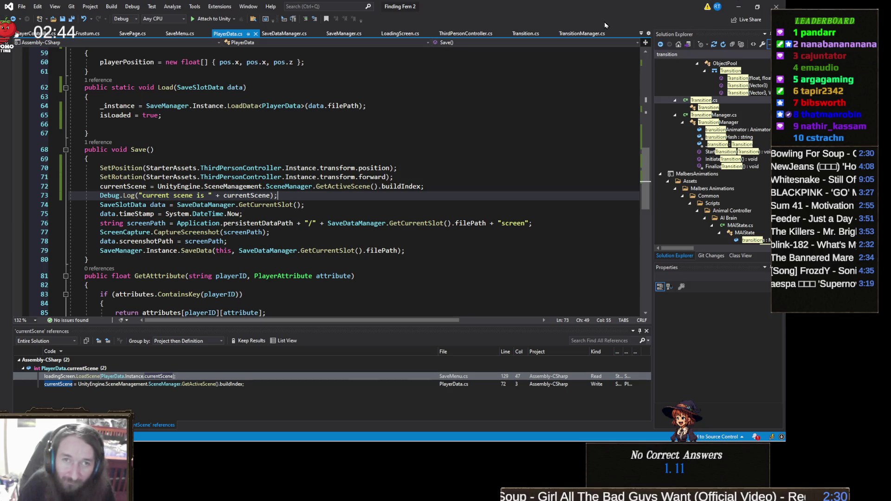
Run the game, pause it, save into the first save-book slot, then stop play mode.
left_click(738, 7)
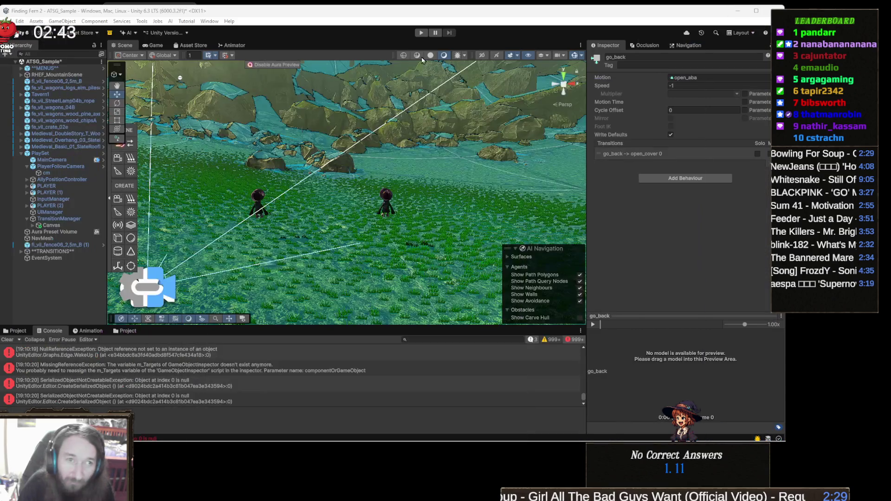
left_click(421, 33)
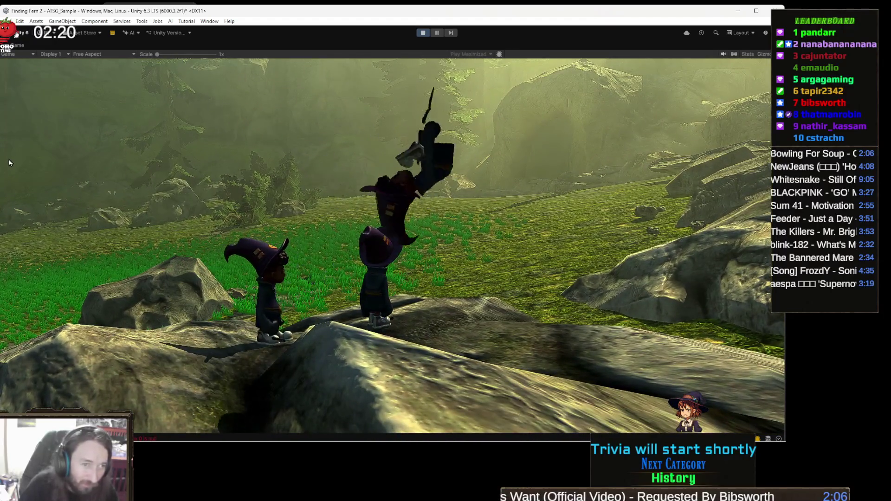
key("Escape")
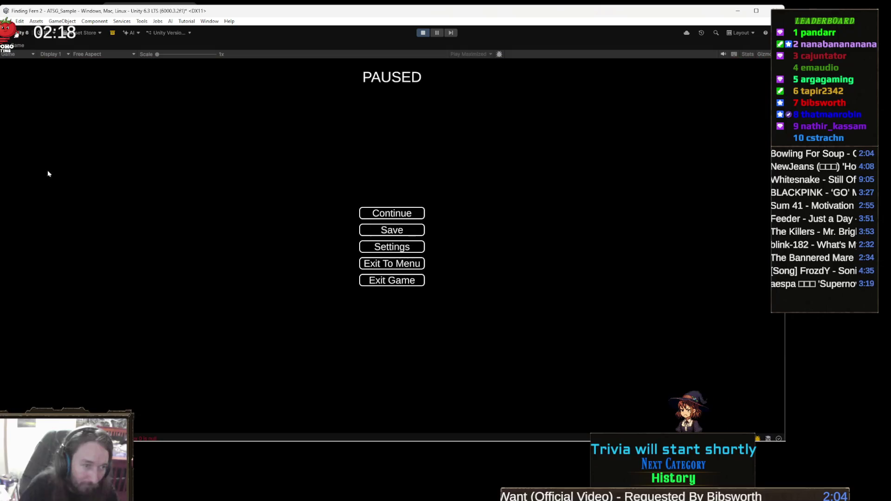
left_click(414, 233)
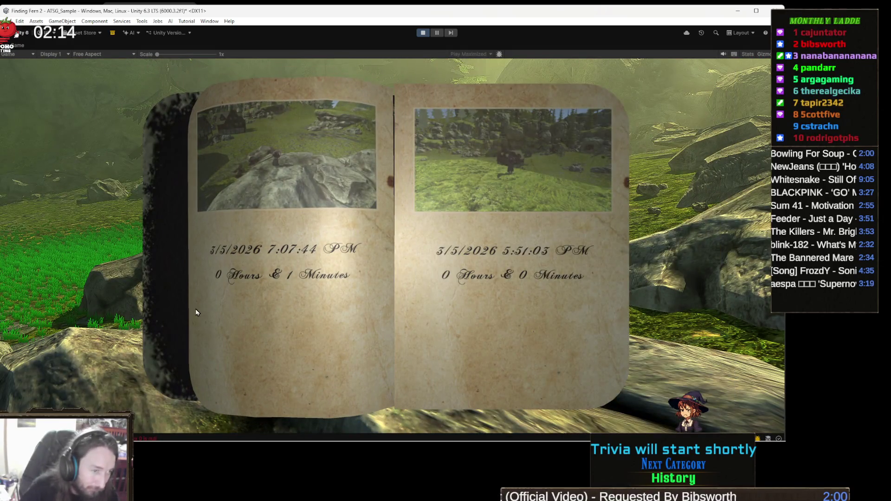
left_click(300, 260)
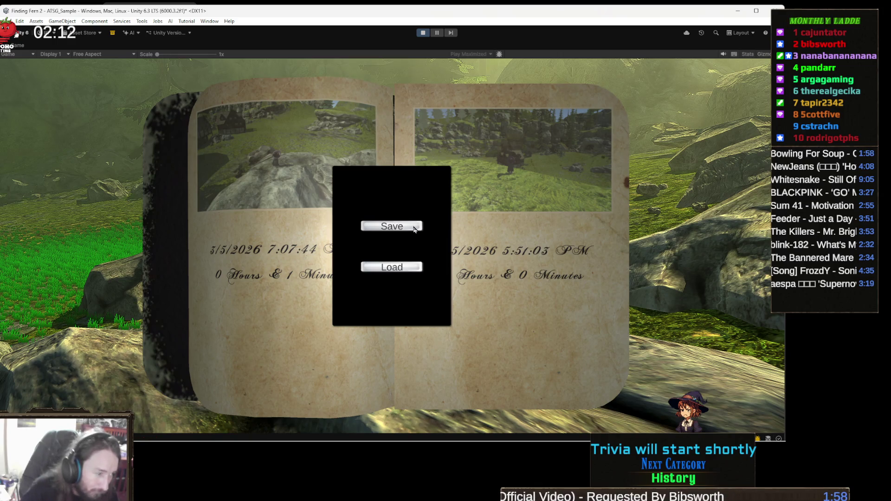
left_click(416, 228)
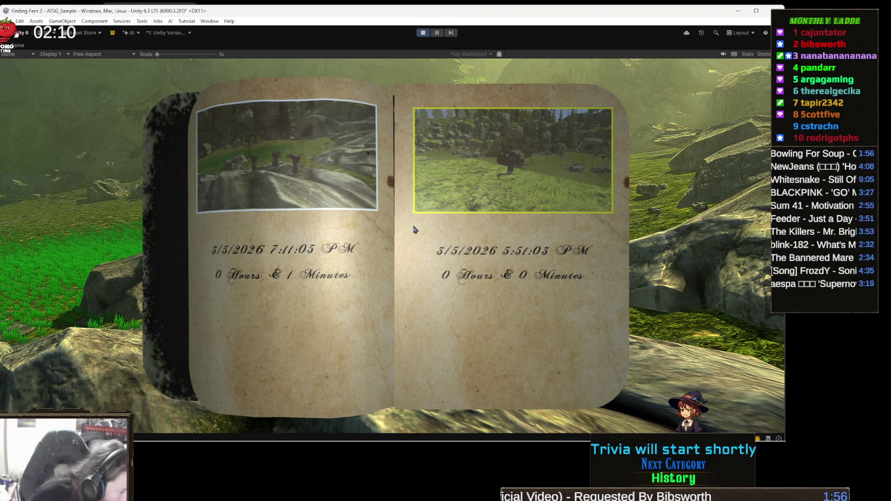
left_click(423, 32)
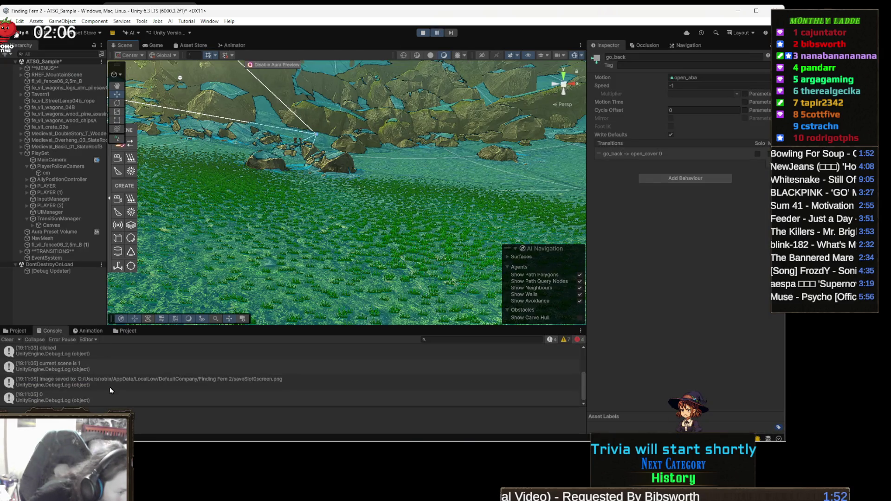
Replay, pause, and save into the second save-book slot, then stop the game.
left_click(423, 32)
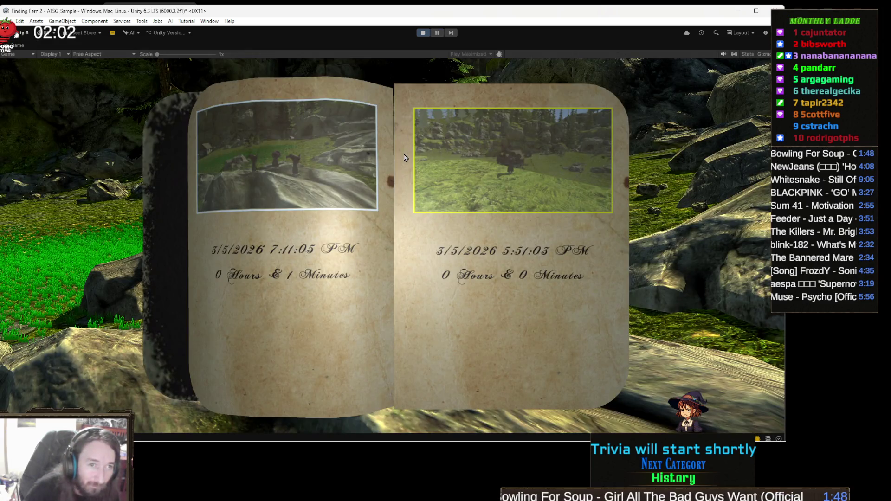
left_click(449, 207)
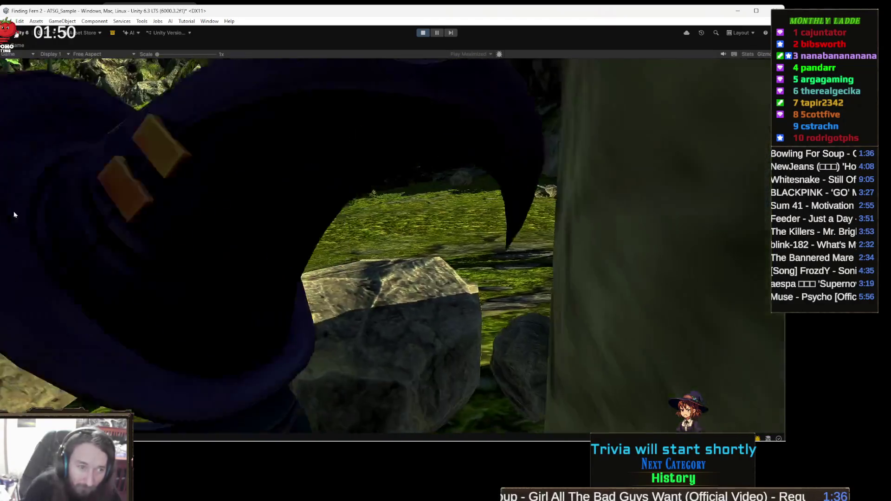
key("Escape")
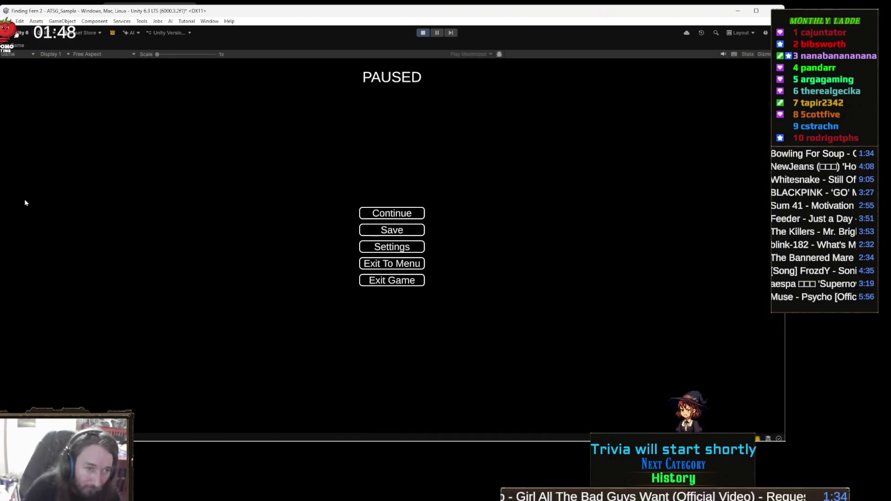
left_click(397, 231)
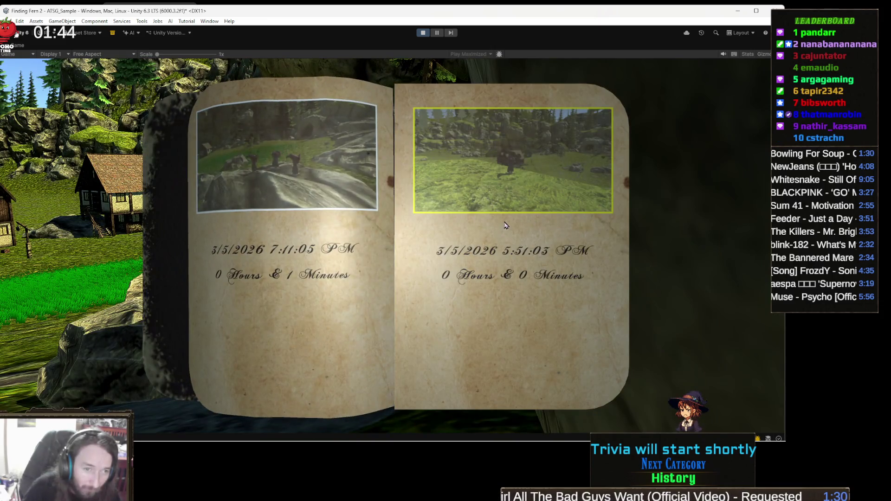
left_click(508, 223)
left_click(407, 228)
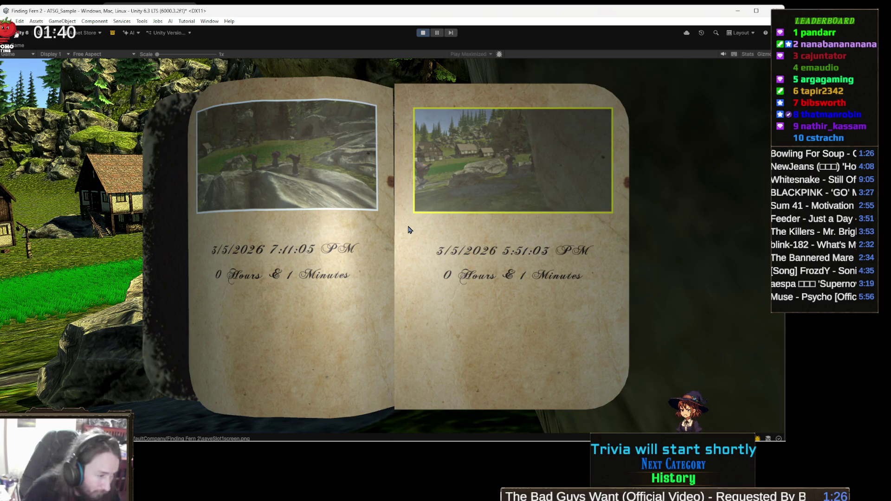
key("Escape")
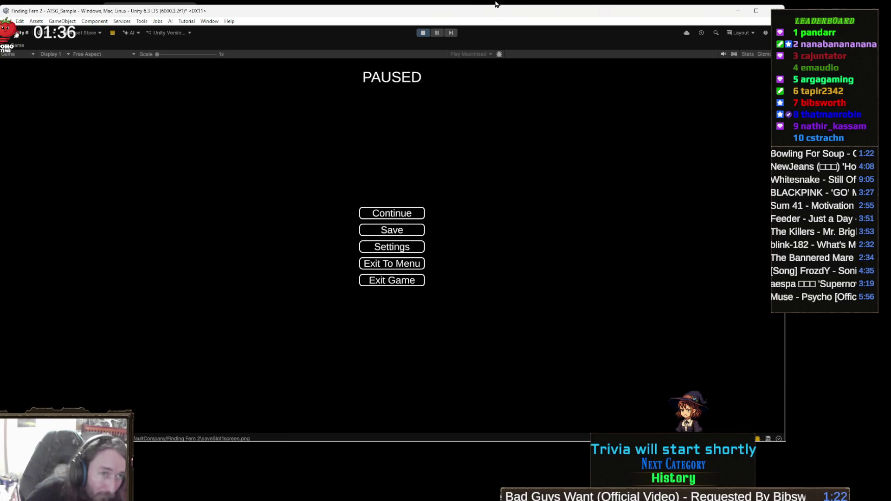
left_click(424, 32)
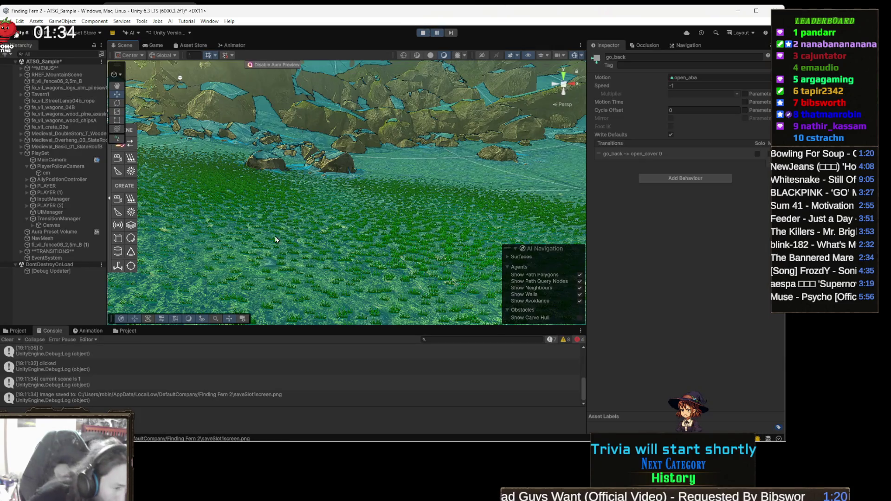
Load the game from the second save slot, then stop play mode.
scroll(123, 365, "up", 2)
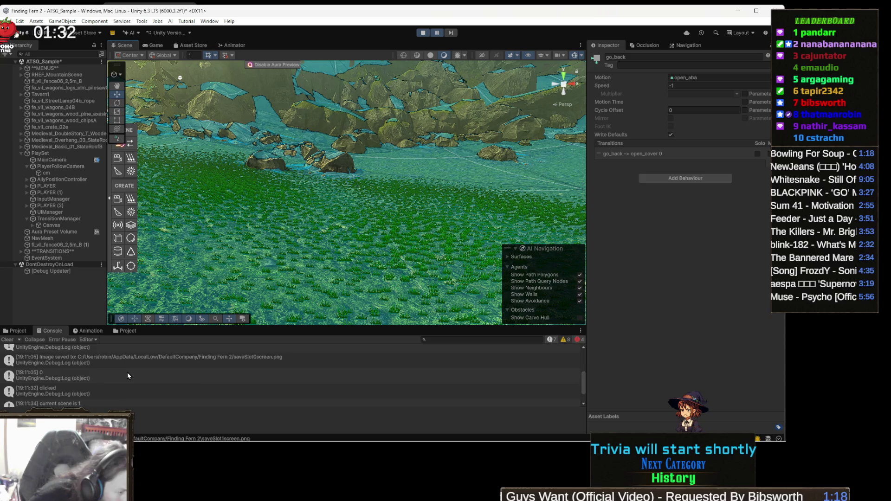
scroll(132, 374, "down", 3)
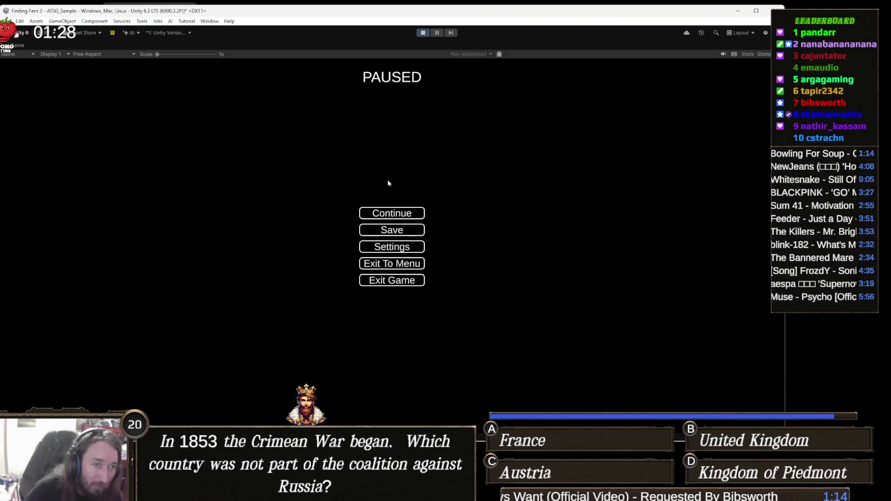
left_click(404, 231)
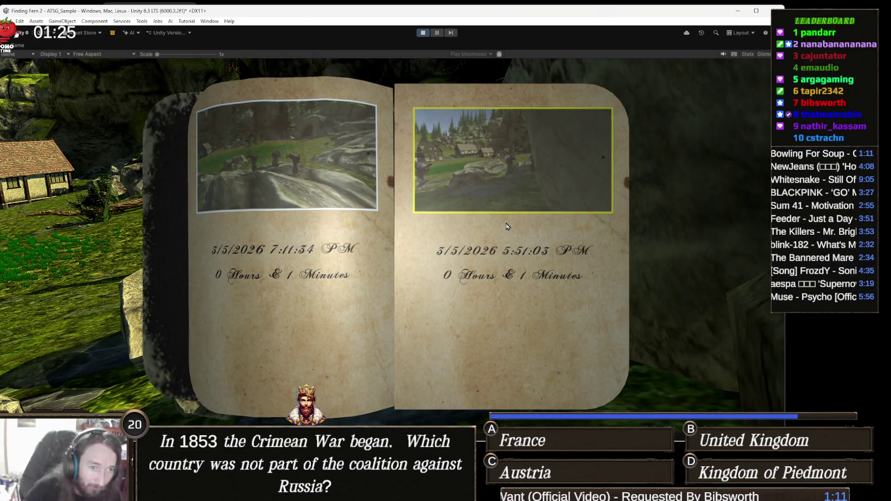
left_click(509, 223)
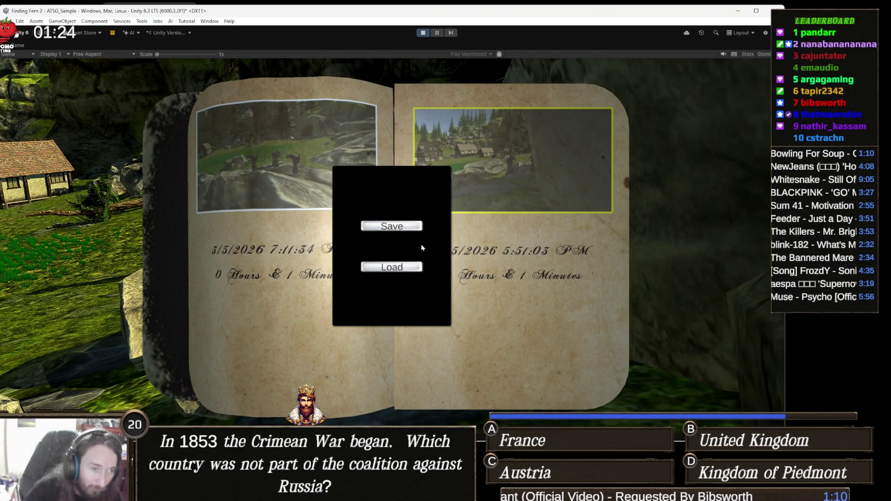
left_click(416, 266)
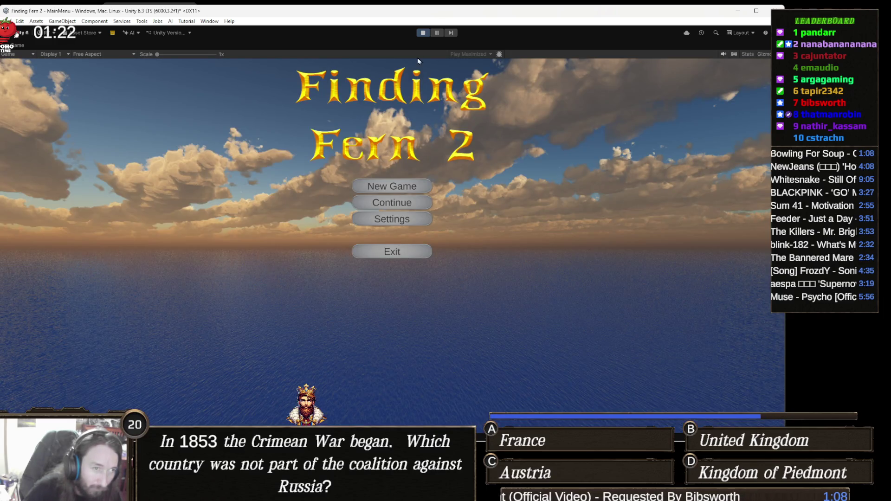
left_click(423, 33)
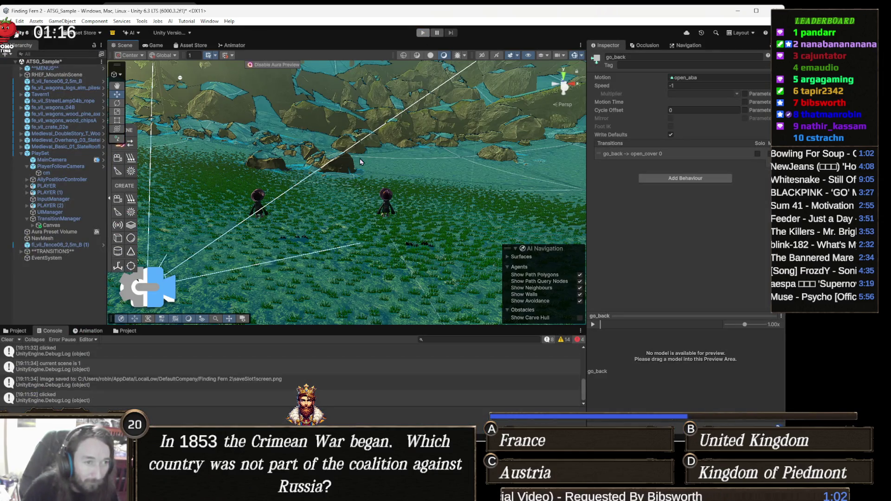
Return to PlayerData.cs in Visual Studio and preview the File Explorer windows.
key("alt+Tab")
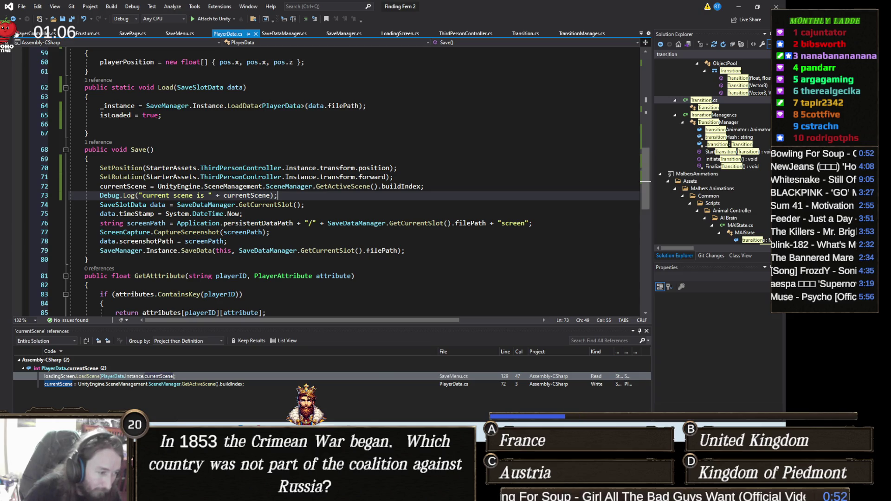
mouse_move(139, 492)
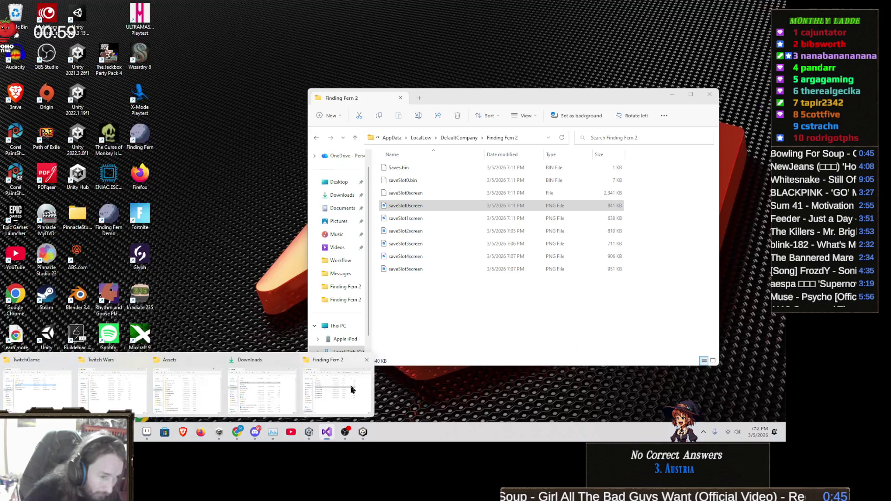
Check saveSlot0.bin in the Finding Fern 2 save folder, then return to PlayerData.cs.
left_click(350, 386)
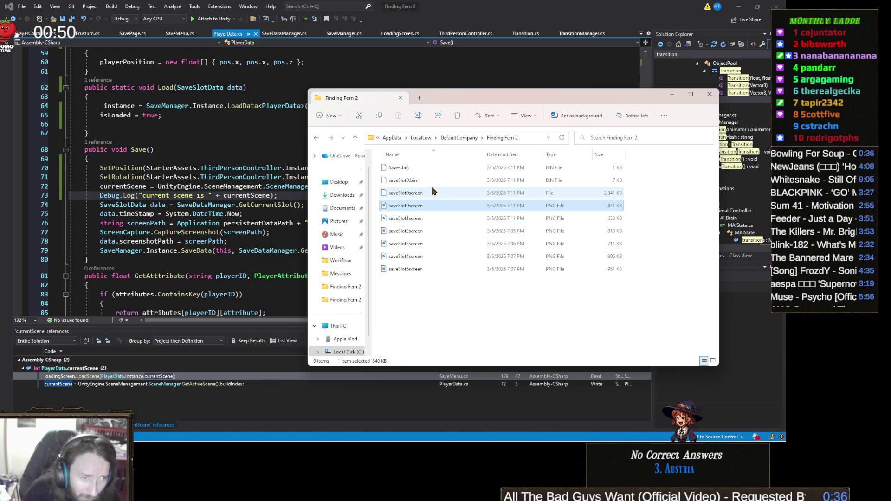
left_click(403, 180)
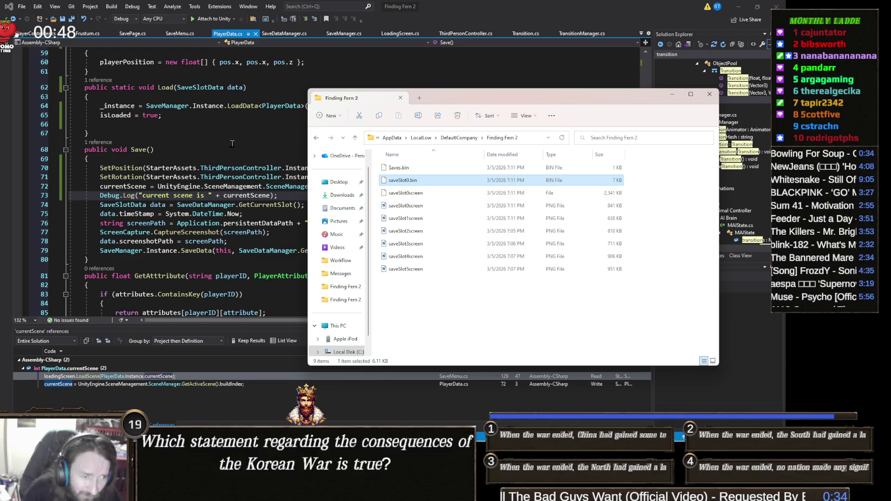
left_click(229, 150)
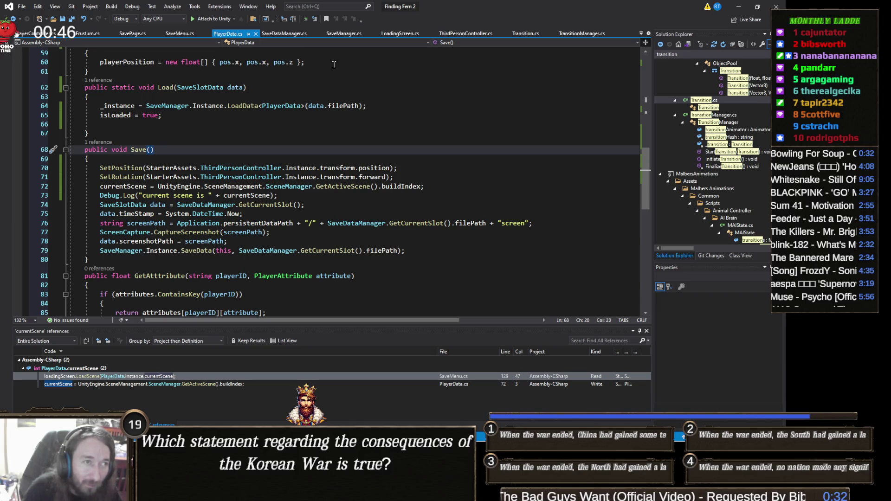
Review SaveDataManager.cs, highlighting the uses of SaveSlotCount around InitSaves.
left_click(286, 40)
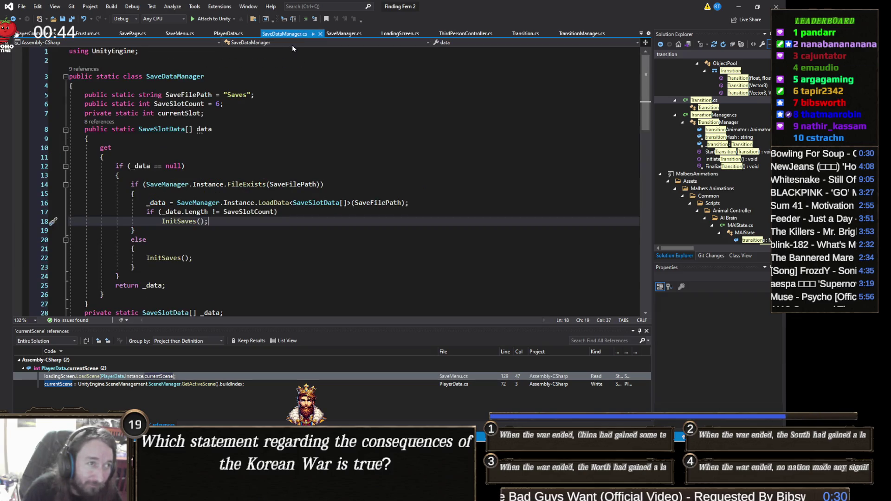
scroll(270, 184, "down", 7)
scroll(270, 184, "down", 6)
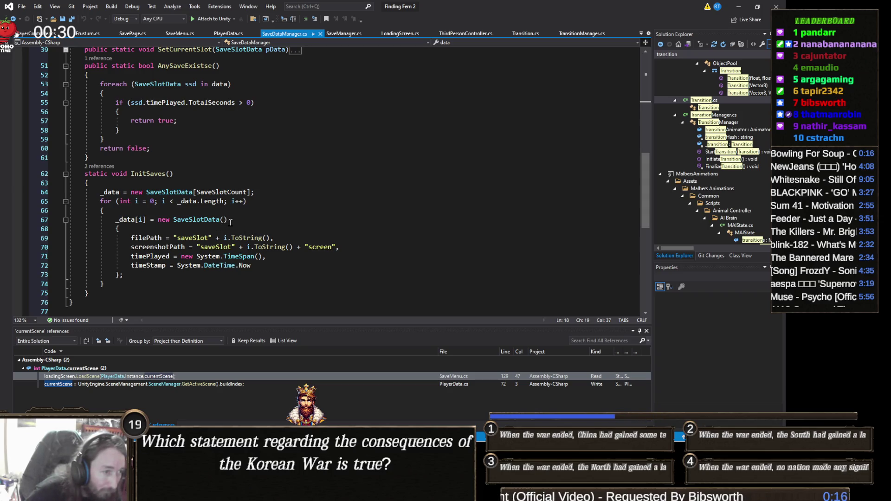
left_click(247, 192)
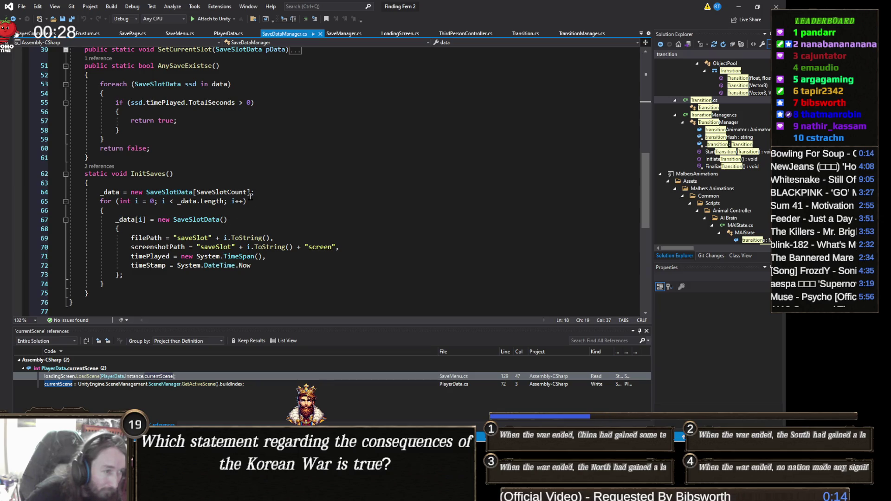
scroll(290, 231, "up", 9)
scroll(290, 231, "up", 4)
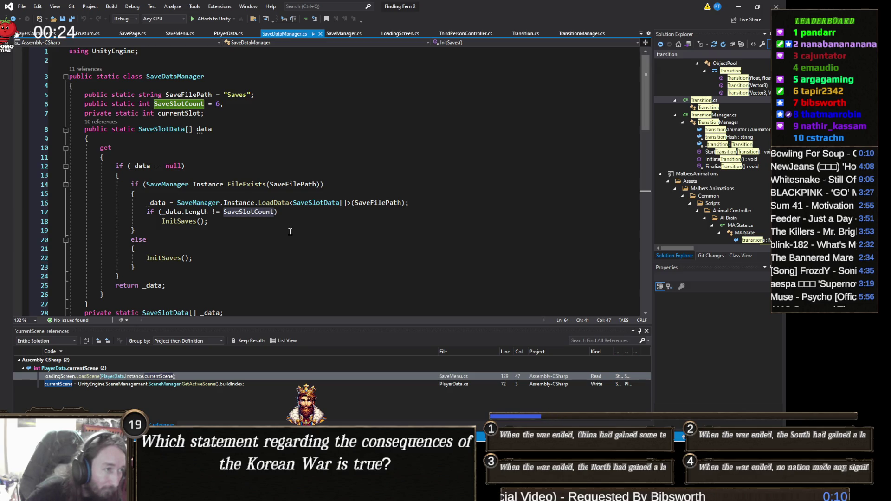
scroll(289, 231, "down", 2)
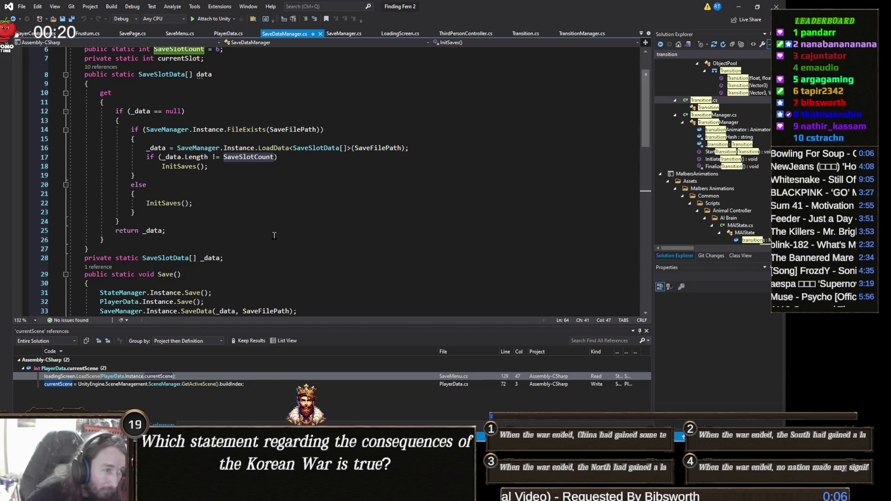
scroll(274, 237, "down", 3)
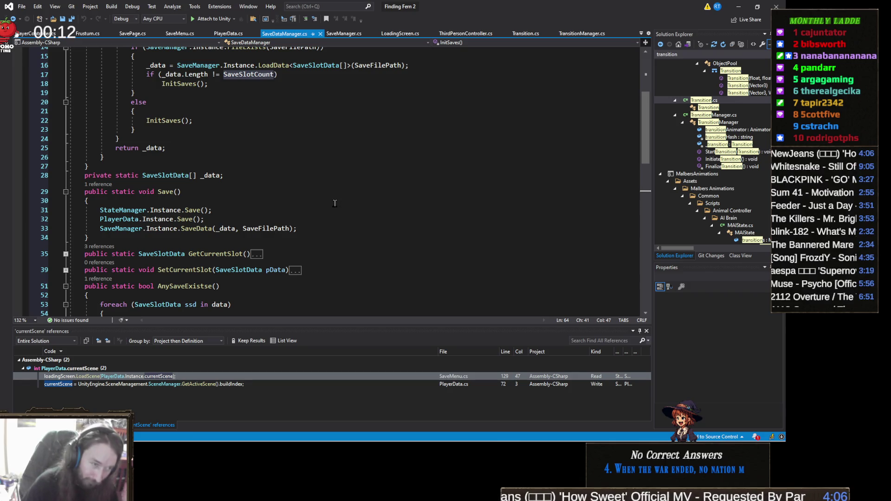
scroll(334, 225, "down", 13)
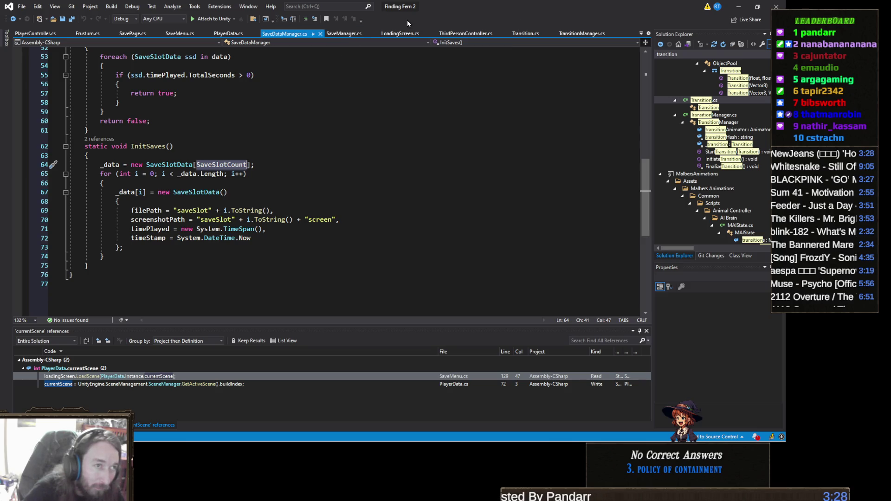
Inspect StartLoad() in SaveMenu.cs, then bring the browser window forward.
left_click(180, 33)
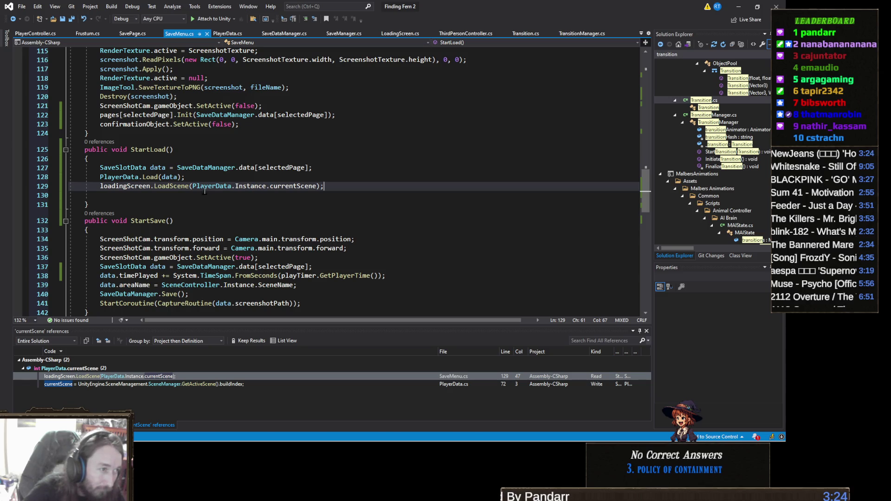
scroll(216, 204, "down", 3)
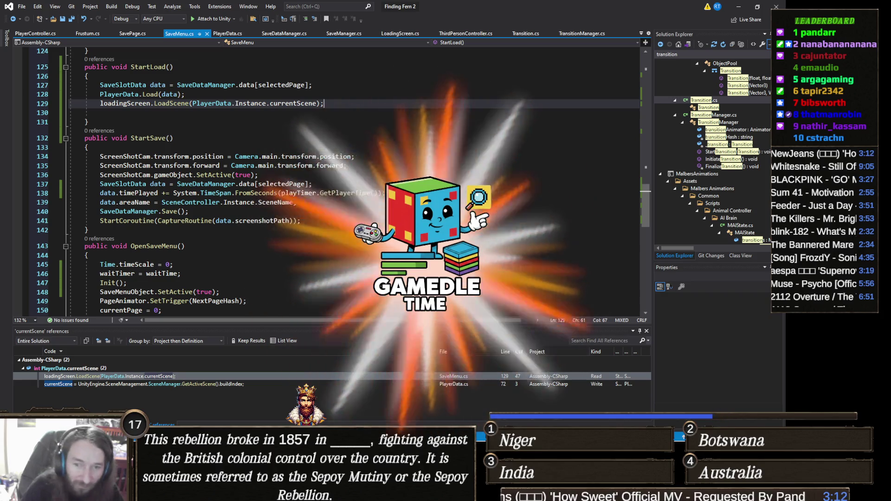
mouse_move(219, 492)
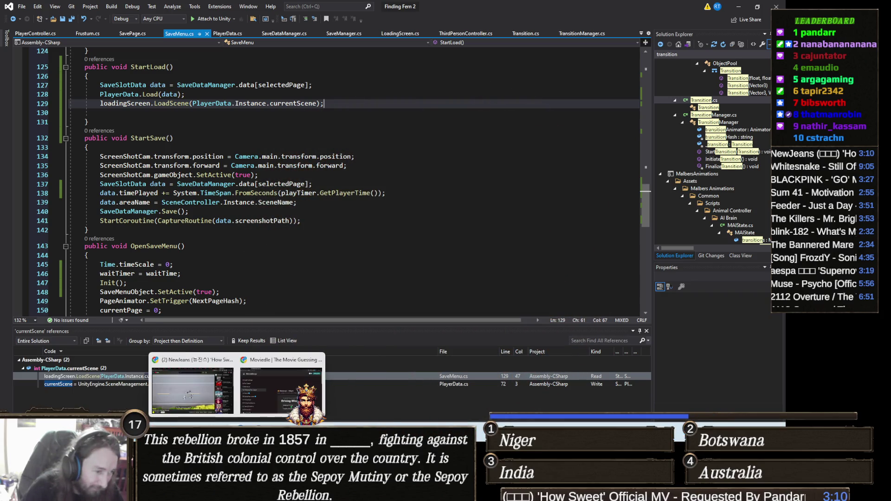
left_click(283, 387)
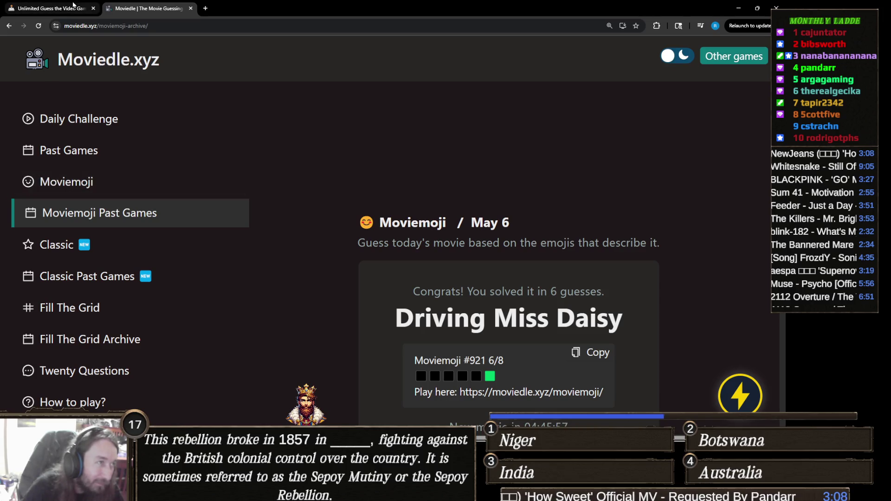
Start a new unlimited Gamedle round and submit Dishonored as the first guess.
left_click(51, 9)
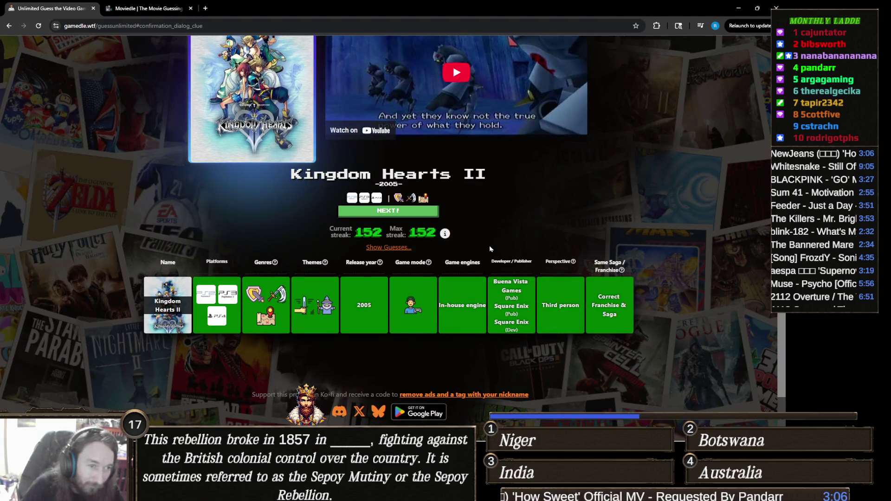
left_click(430, 212)
left_click(427, 150)
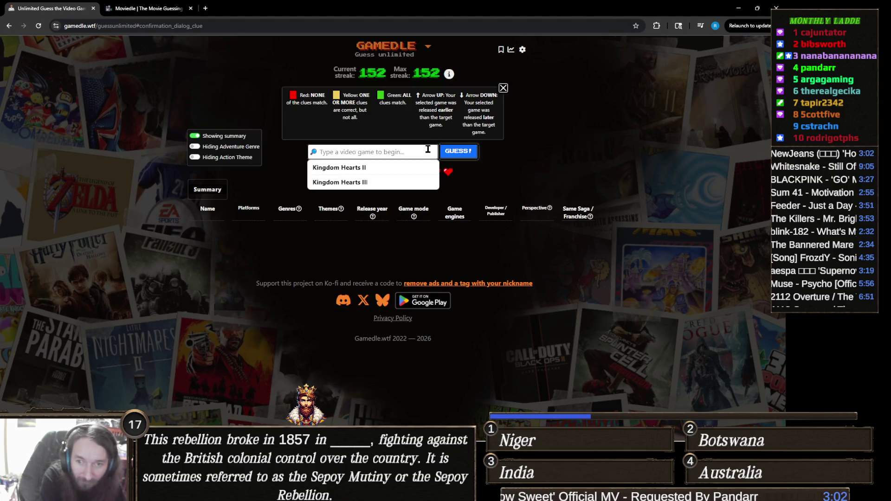
type("dish")
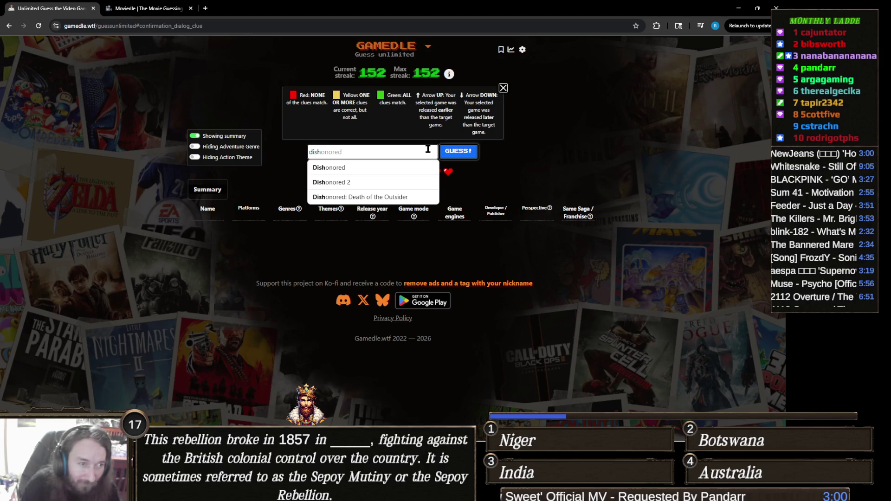
left_click(395, 168)
left_click(458, 151)
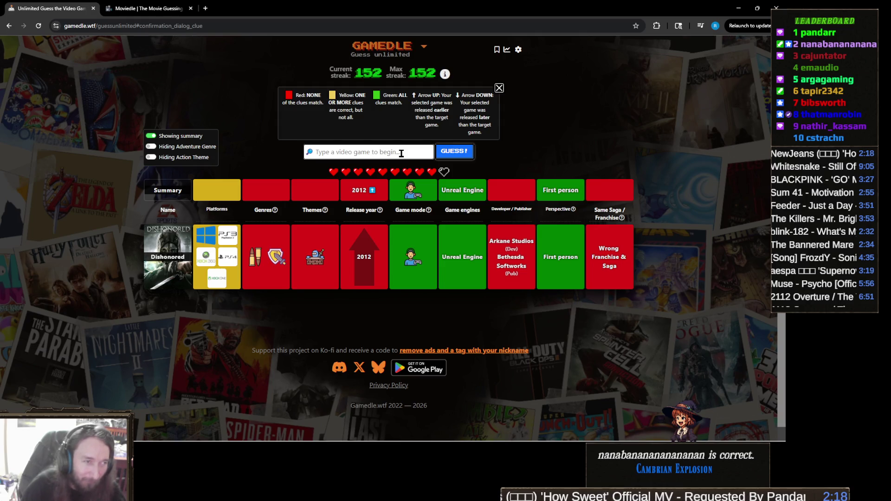
Submit SuperHot as the next Gamedle guess.
type("superhot")
key("Return")
left_click(453, 151)
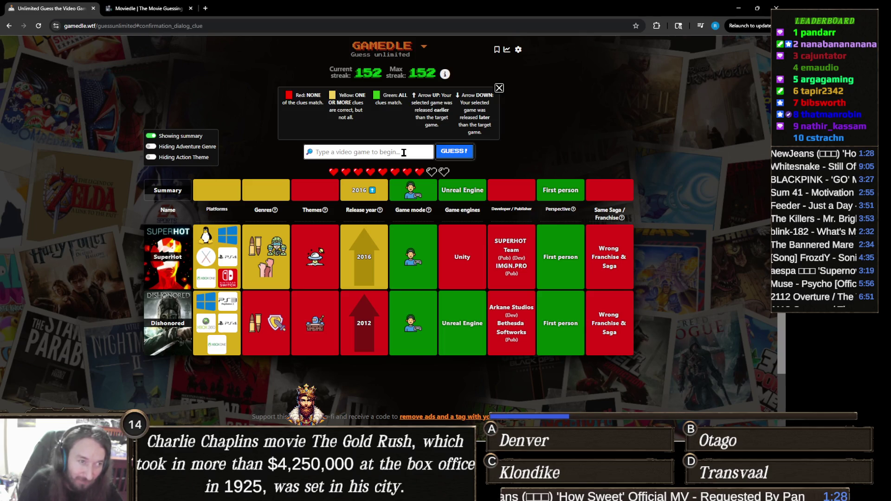
Clear the guess field and submit Raft as the following guess.
type("raft")
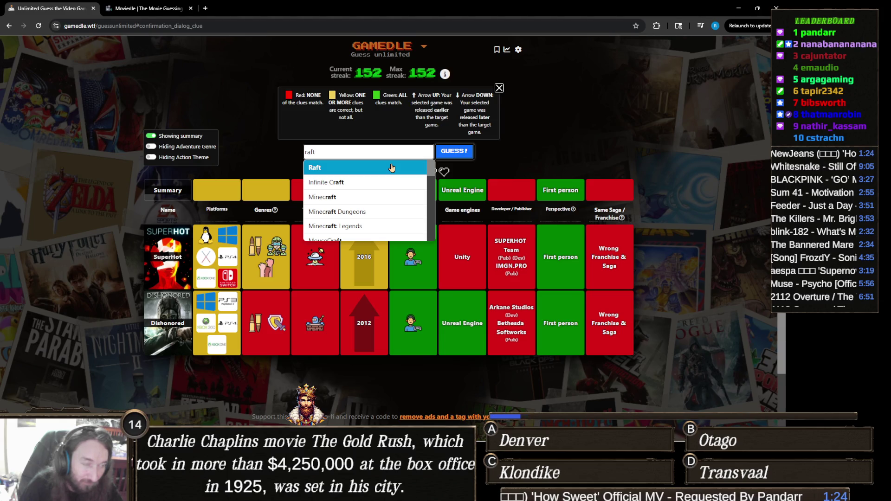
double_click(377, 146)
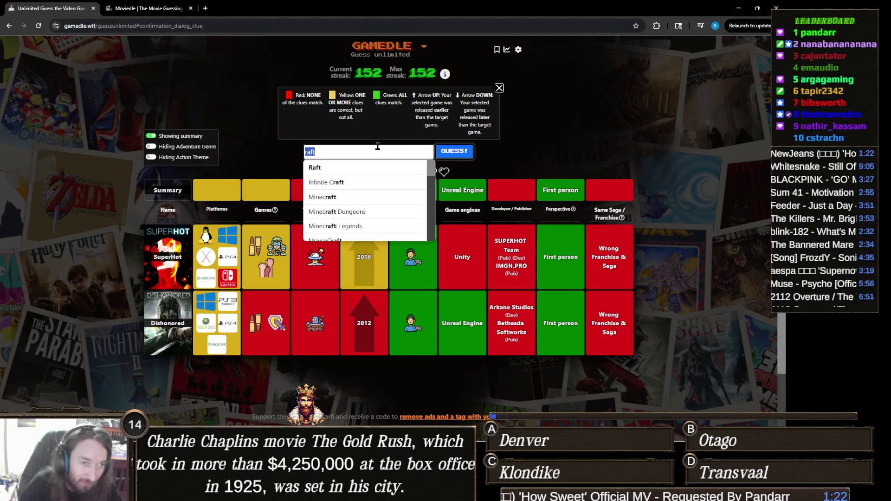
key("BackSpace")
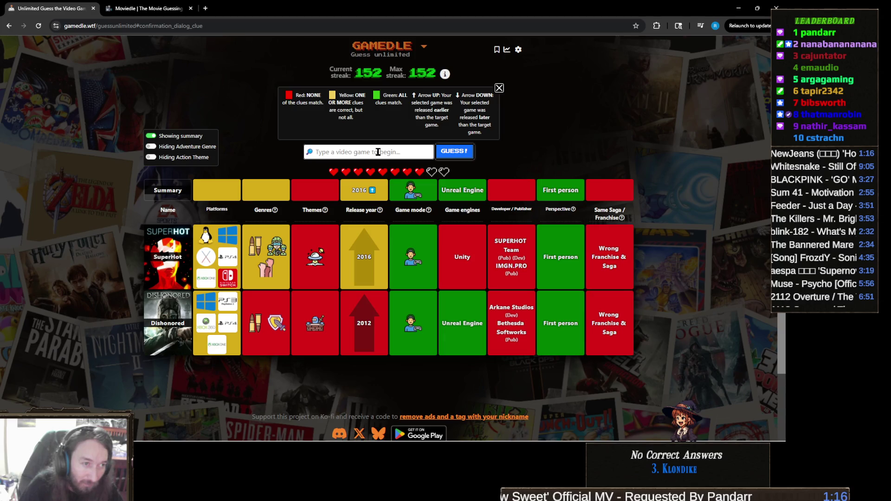
left_click(378, 152)
type("raft")
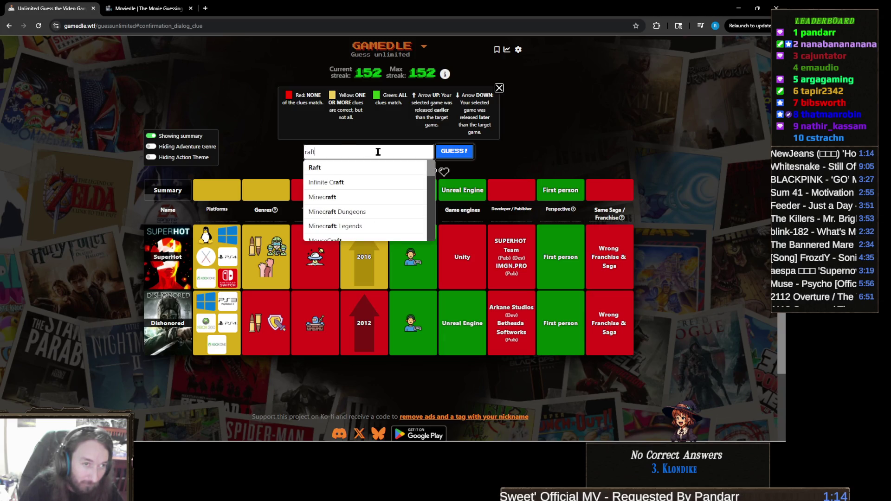
left_click(375, 168)
left_click(452, 156)
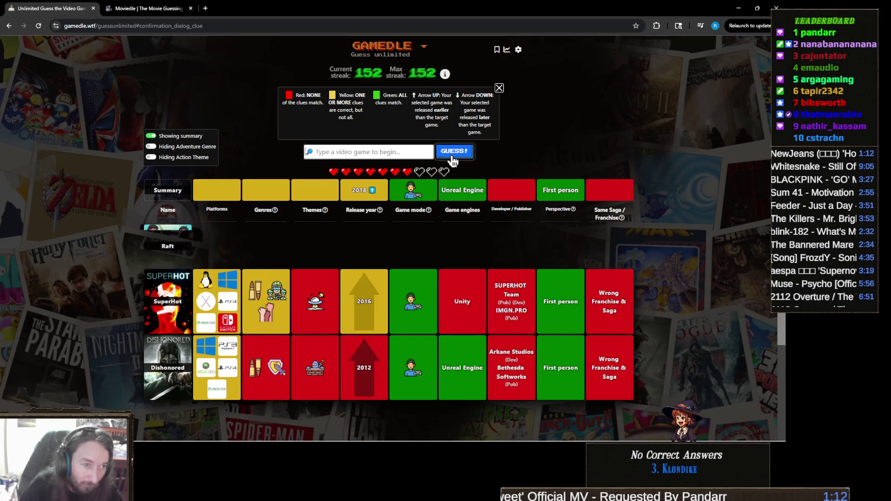